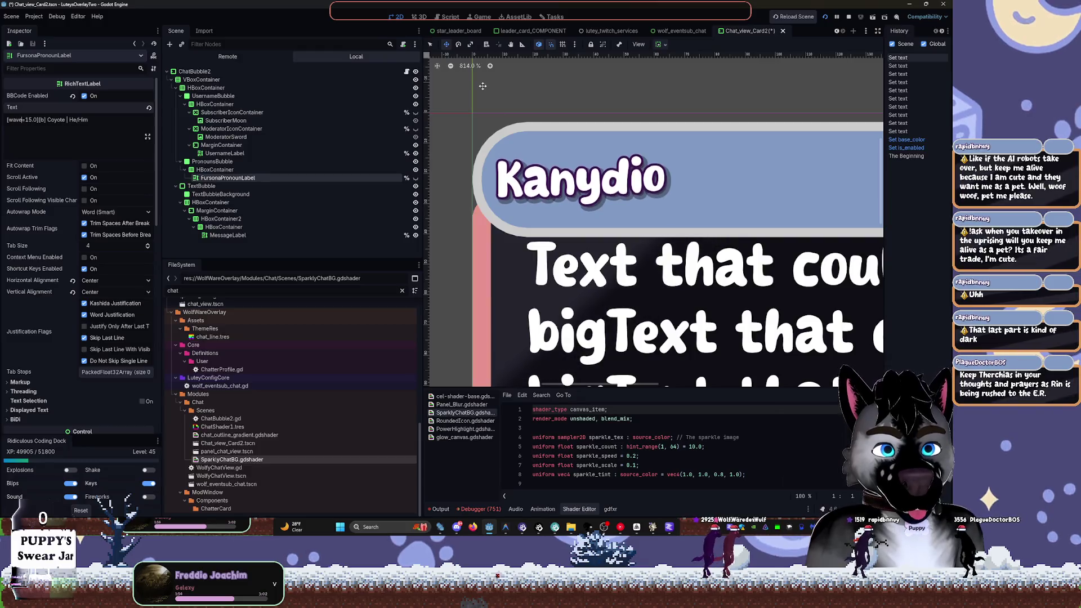
Look up the bbcode property in the docs, then close the docs and return to UserFollowedAlert.gd
{"action": "type", "text": "bbcod"}
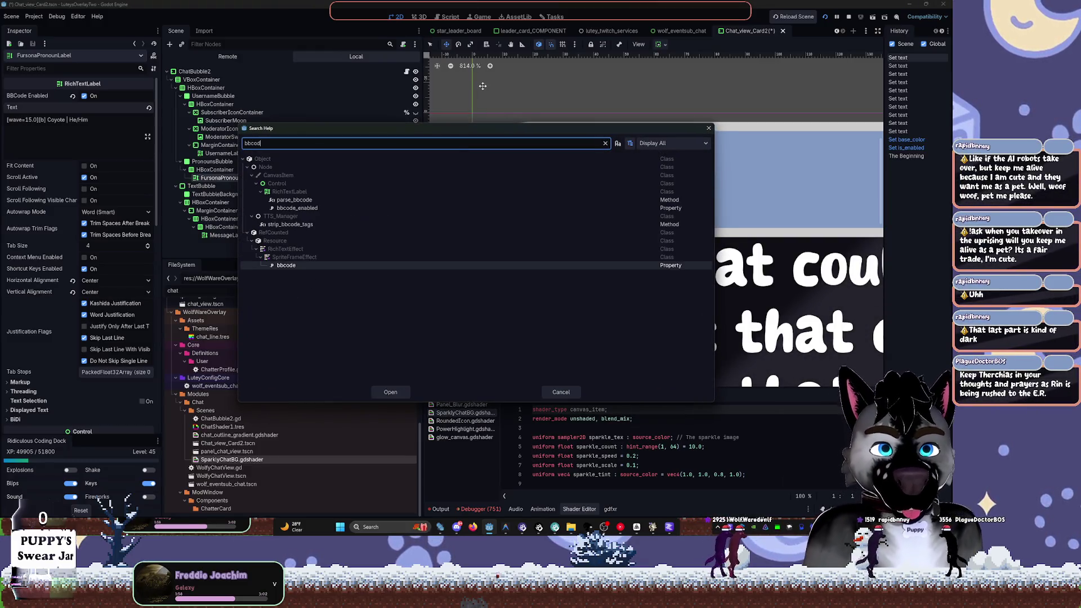
{"action": "key", "text": "Return"}
{"action": "type", "text": "wave"}
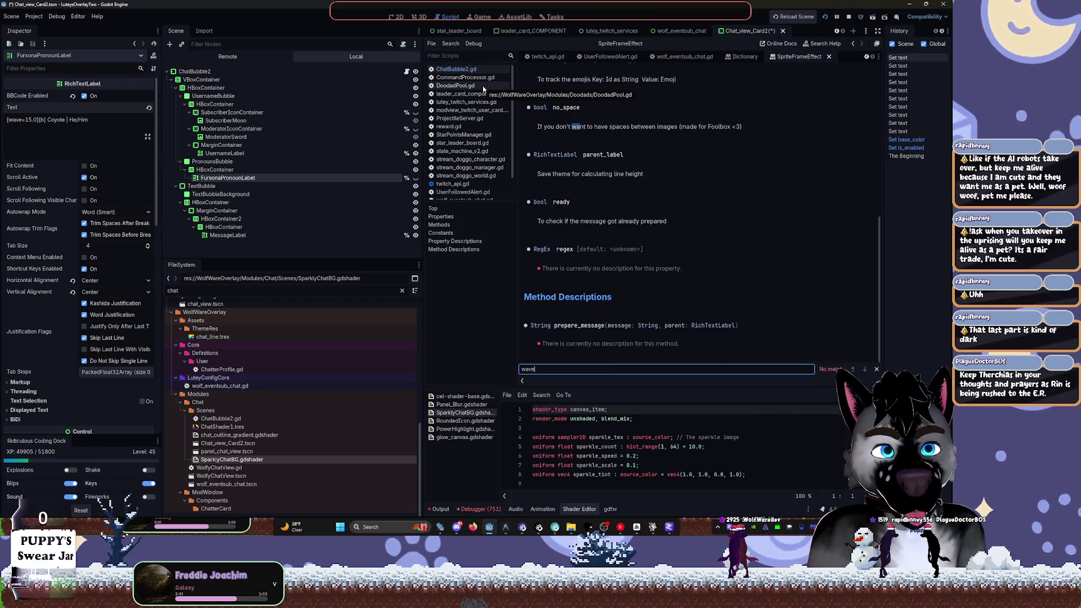
{"action": "key", "text": "Escape"}
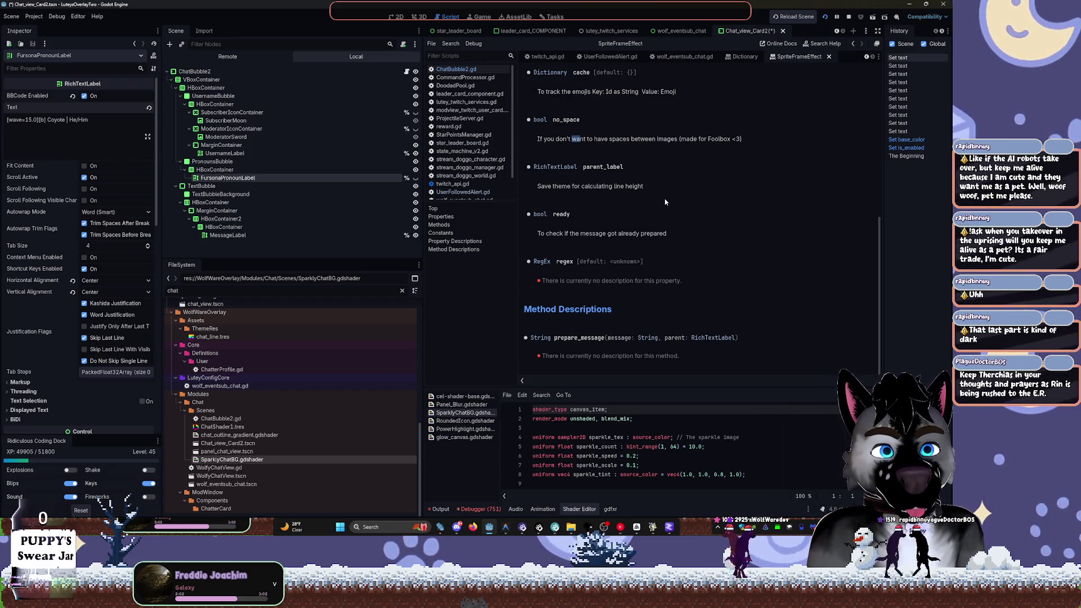
{"action": "key", "text": "ctrl+w"}
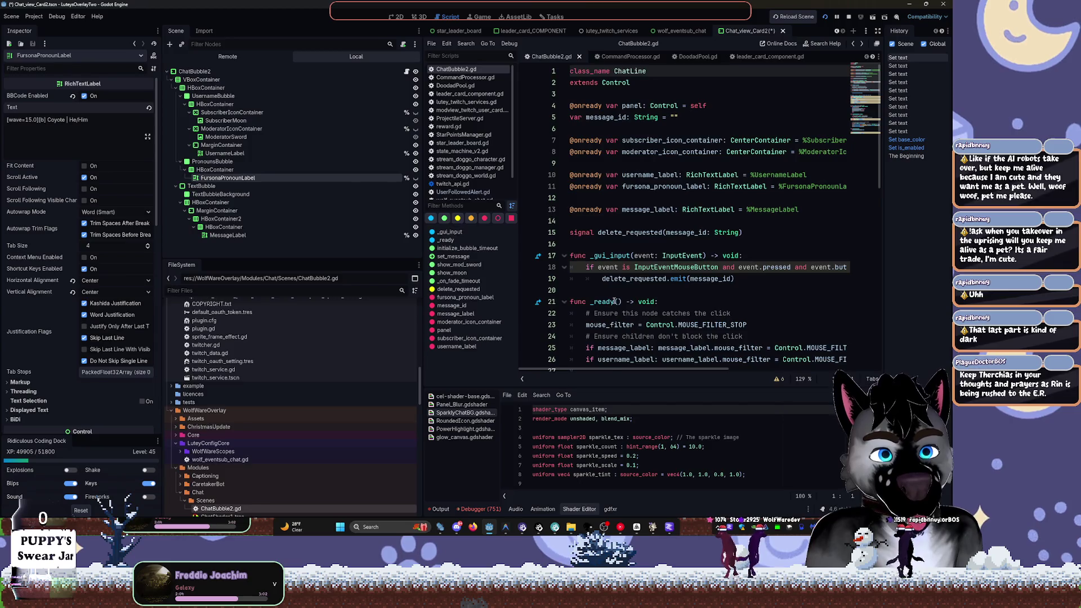
{"action": "key", "text": "alt+Left"}
Back in the chat card's 2D view, inspect MessageLabel and TextBubbleBackground
{"action": "left_click", "coordinate": [398, 17]}
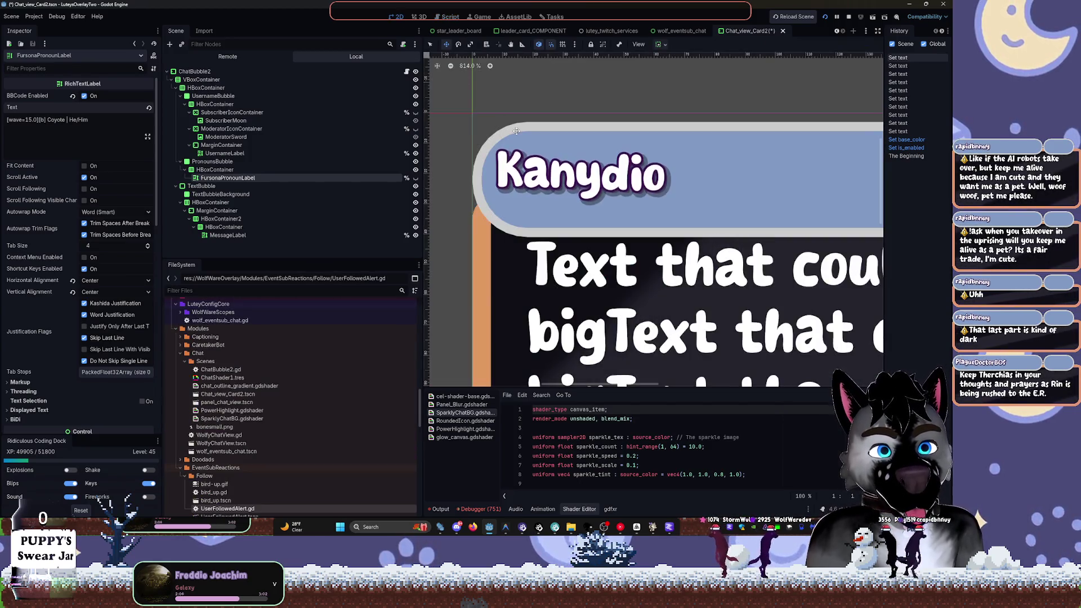
{"action": "scroll", "coordinate": [644, 299], "scroll_direction": "down", "scroll_amount": 4}
{"action": "scroll", "coordinate": [645, 299], "scroll_direction": "up", "scroll_amount": 1}
{"action": "scroll", "coordinate": [645, 298], "scroll_direction": "down", "scroll_amount": 1}
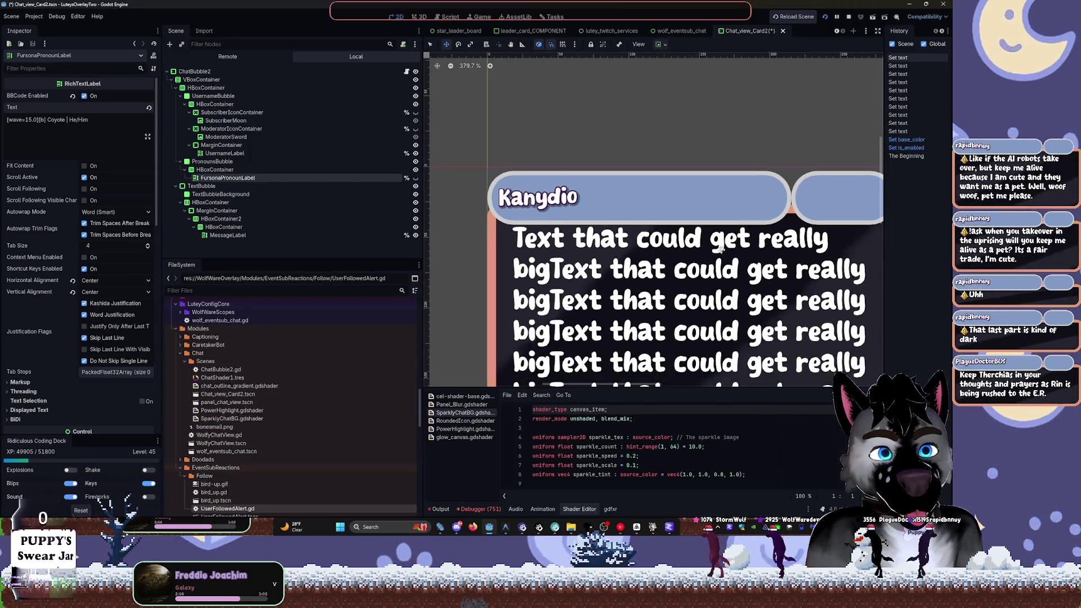
{"action": "left_click", "coordinate": [857, 218]}
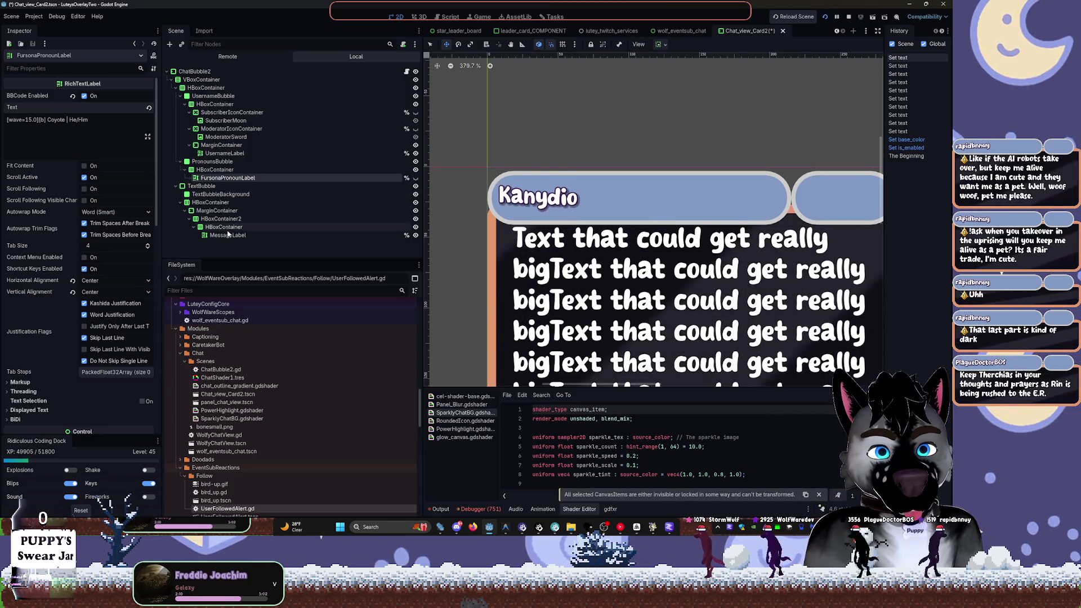
{"action": "left_click", "coordinate": [228, 234]}
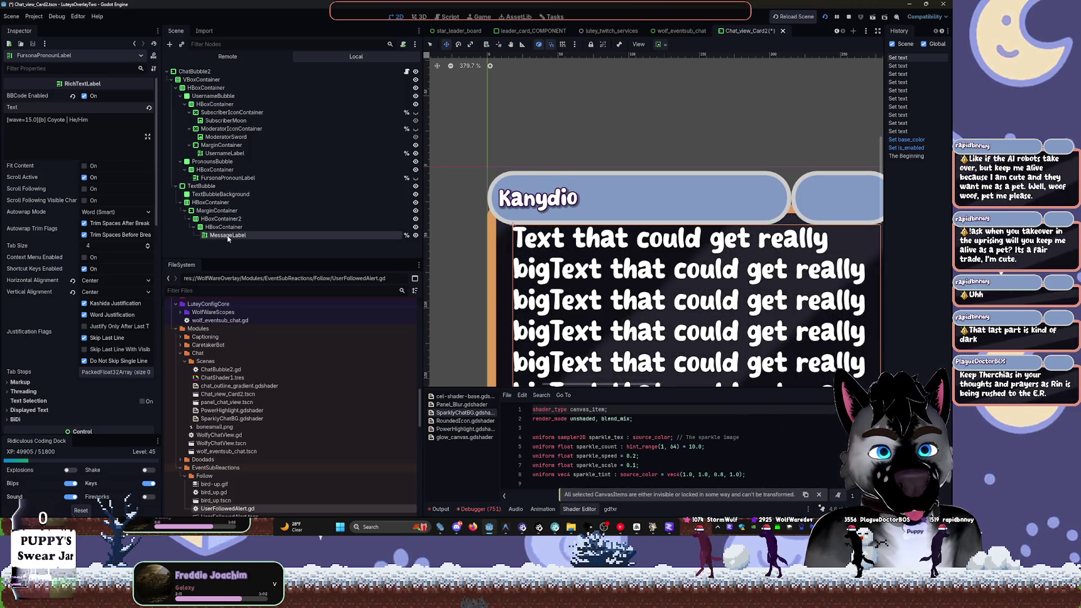
{"action": "left_click", "coordinate": [180, 202]}
{"action": "left_click", "coordinate": [190, 194]}
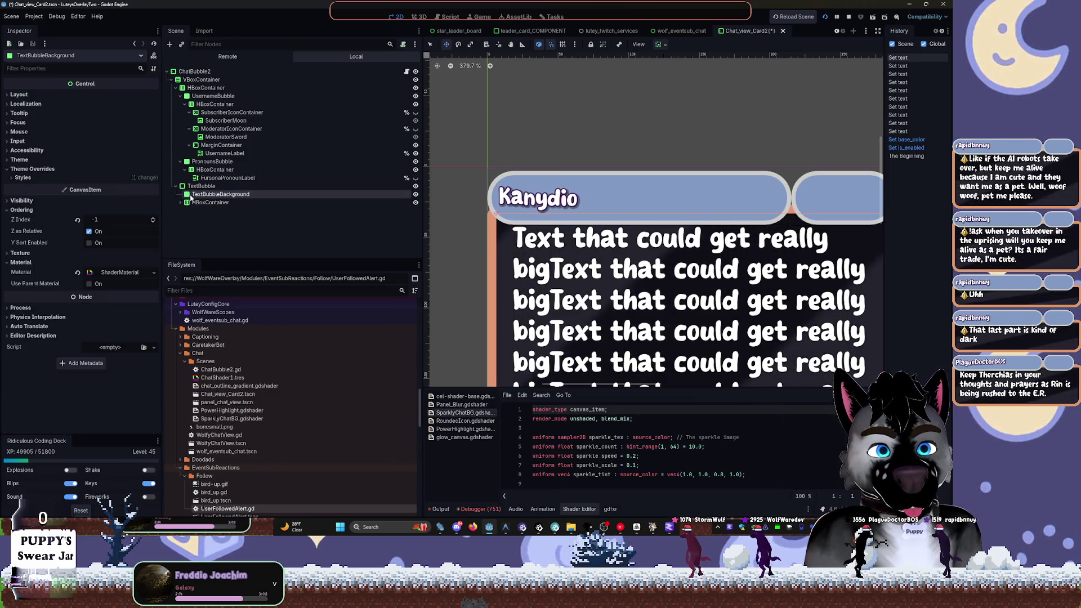
Make FursonaPronounLabel visible and inspect the PronounsBubble layout properties
{"action": "left_click", "coordinate": [209, 178]}
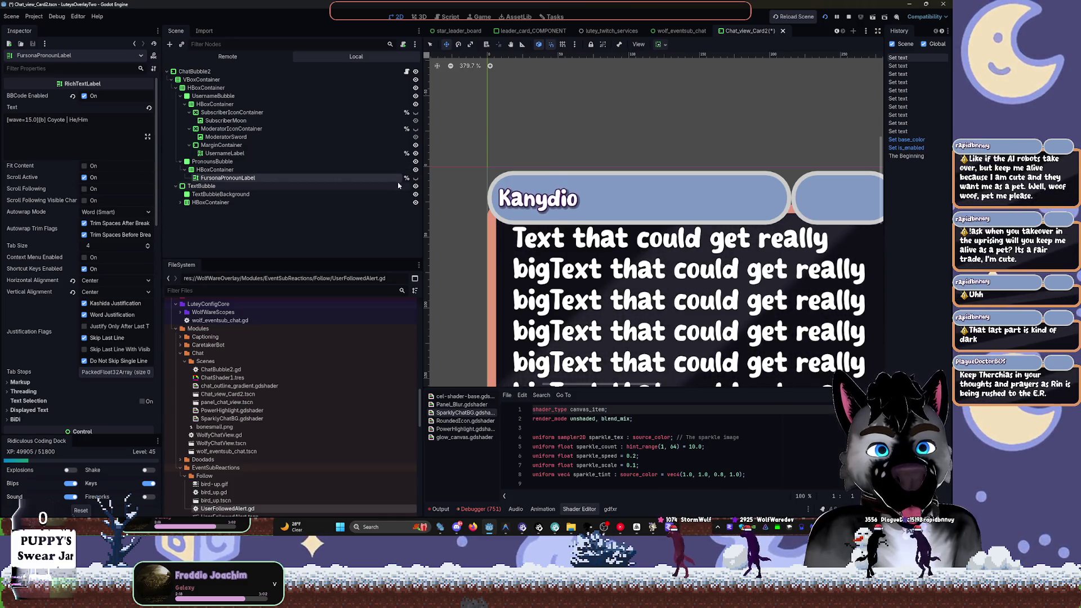
{"action": "left_click", "coordinate": [416, 177]}
{"action": "scroll", "coordinate": [454, 186], "scroll_direction": "right", "scroll_amount": 5}
{"action": "type", "text": "\"Puppy\""}
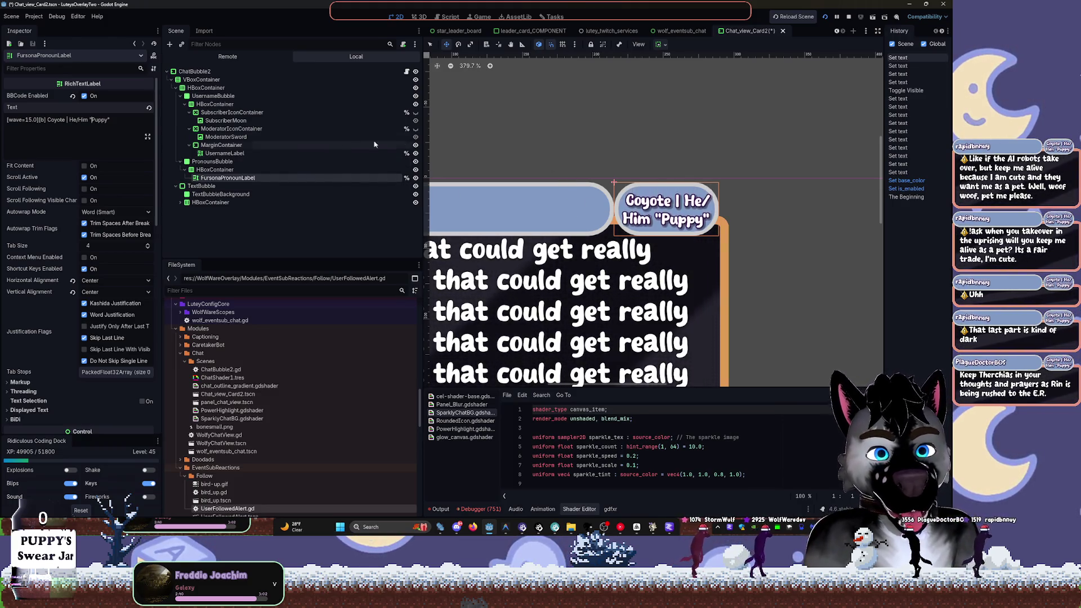
{"action": "left_click", "coordinate": [203, 163]}
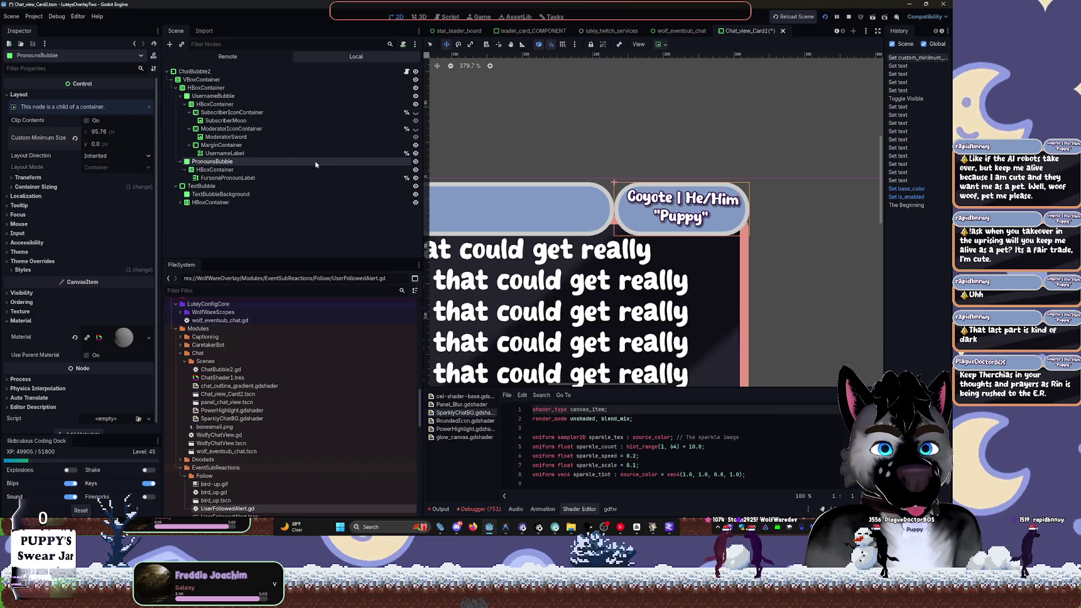
Turn off PronounsBubble's horizontal Expand, hide the bubble, and save Chat_view_Card2
{"action": "left_click", "coordinate": [660, 44]}
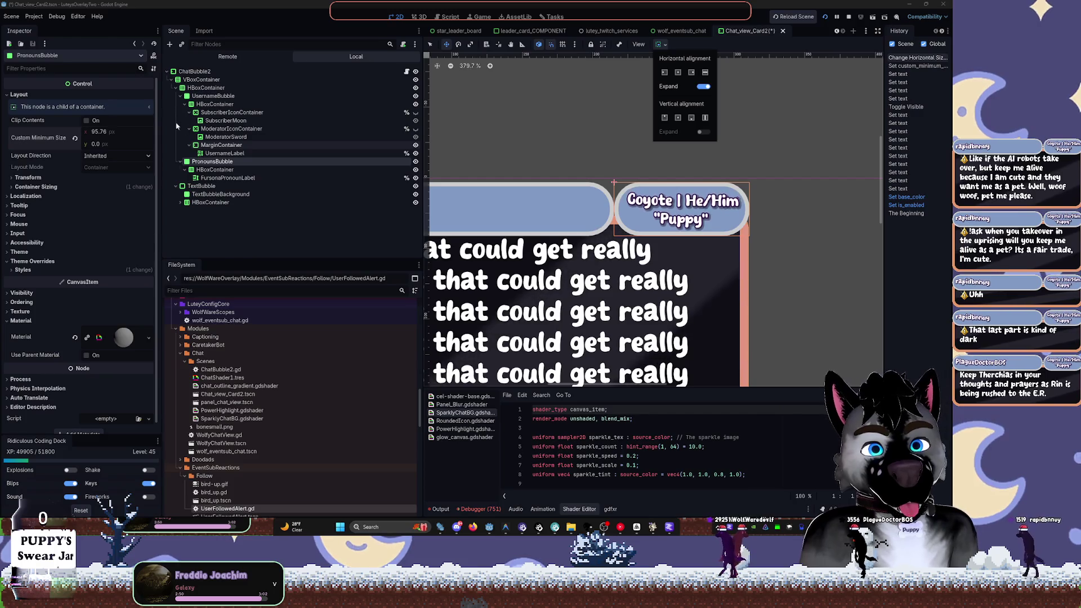
{"action": "left_click", "coordinate": [481, 164]}
{"action": "key", "text": "ctrl+z"}
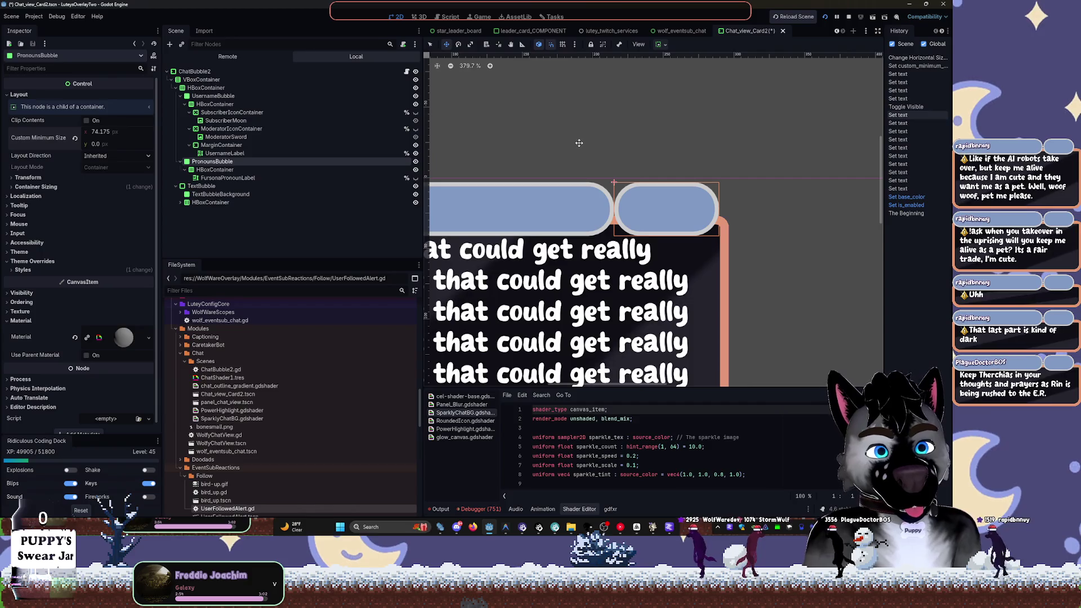
{"action": "left_click", "coordinate": [415, 162]}
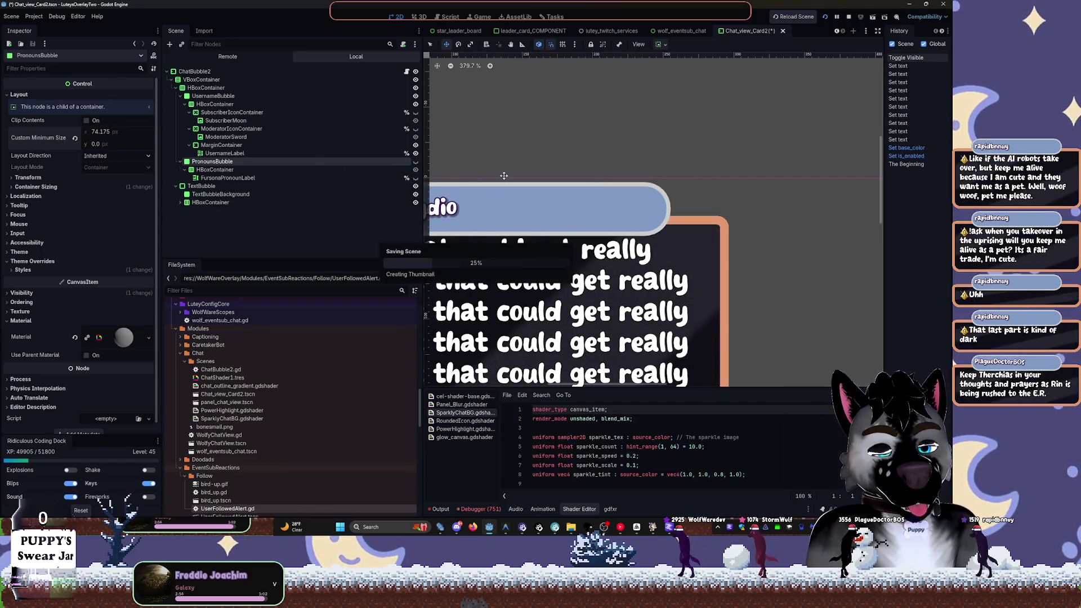
{"action": "key", "text": "ctrl+s"}
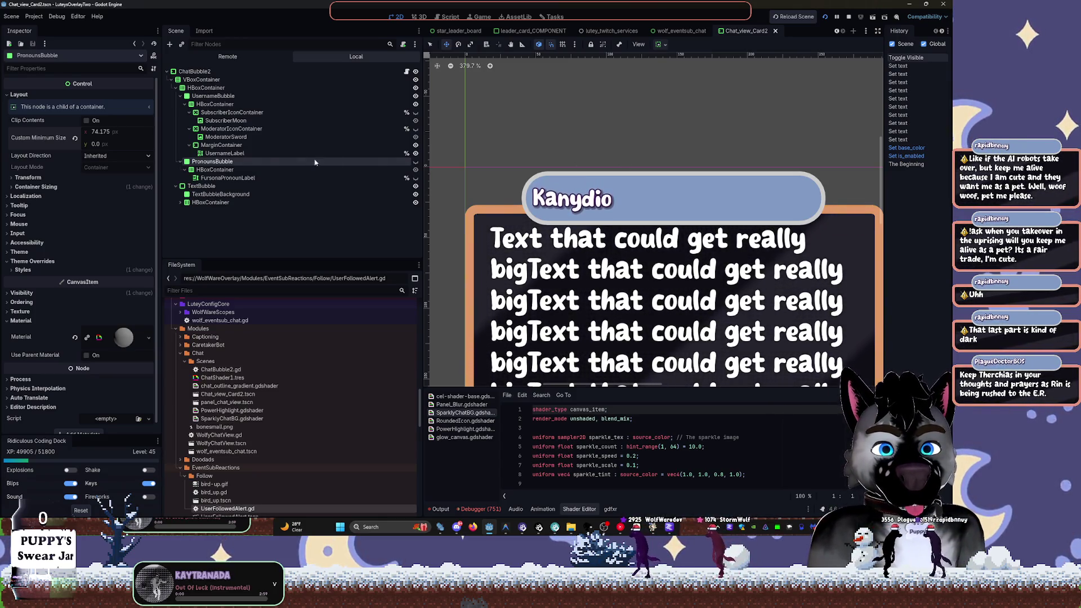
Center the horizontal alignment of the Kanydio UsernameLabel
{"action": "left_click", "coordinate": [224, 169]}
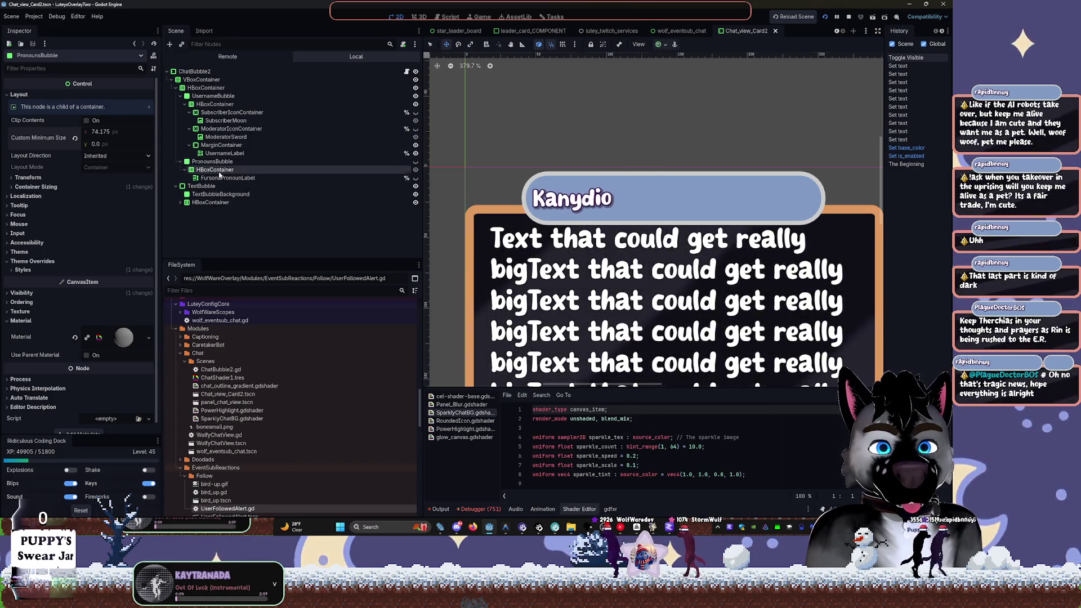
{"action": "left_click", "coordinate": [223, 177]}
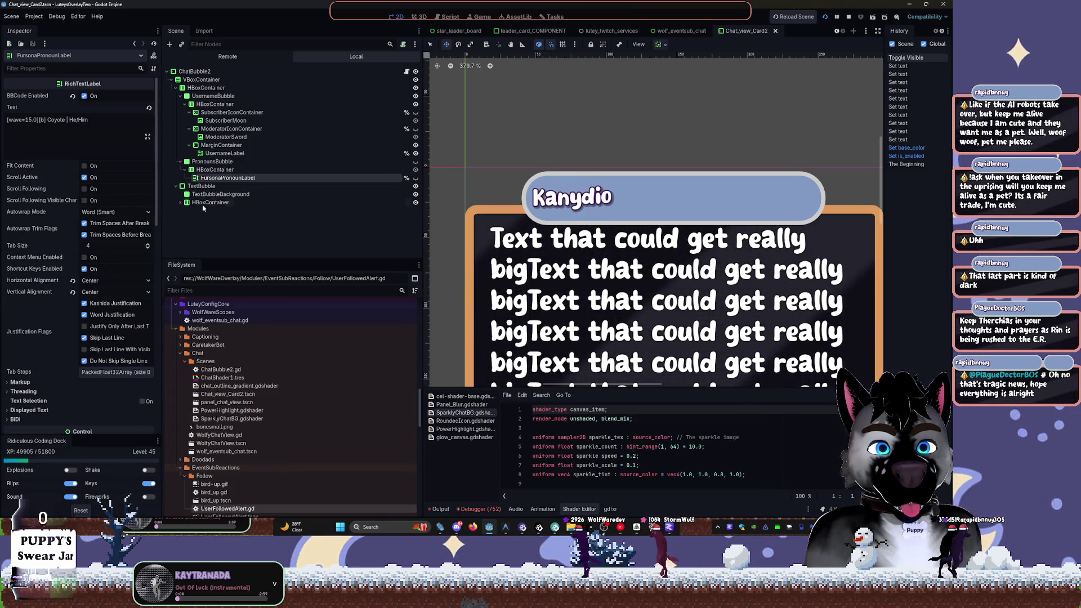
{"action": "left_click", "coordinate": [225, 153]}
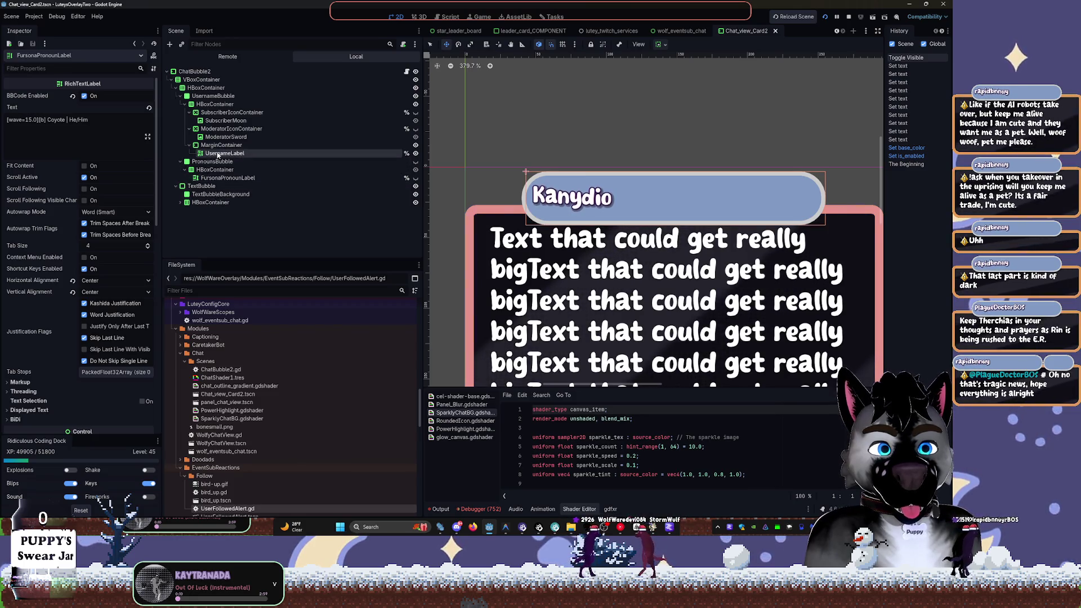
{"action": "left_click", "coordinate": [100, 280]}
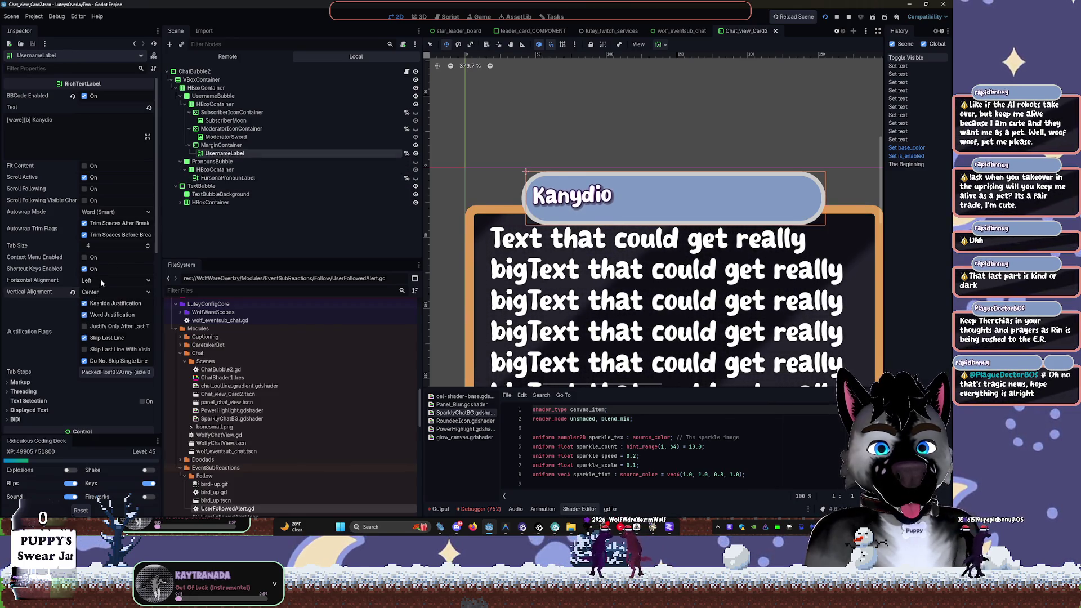
{"action": "left_click", "coordinate": [99, 302]}
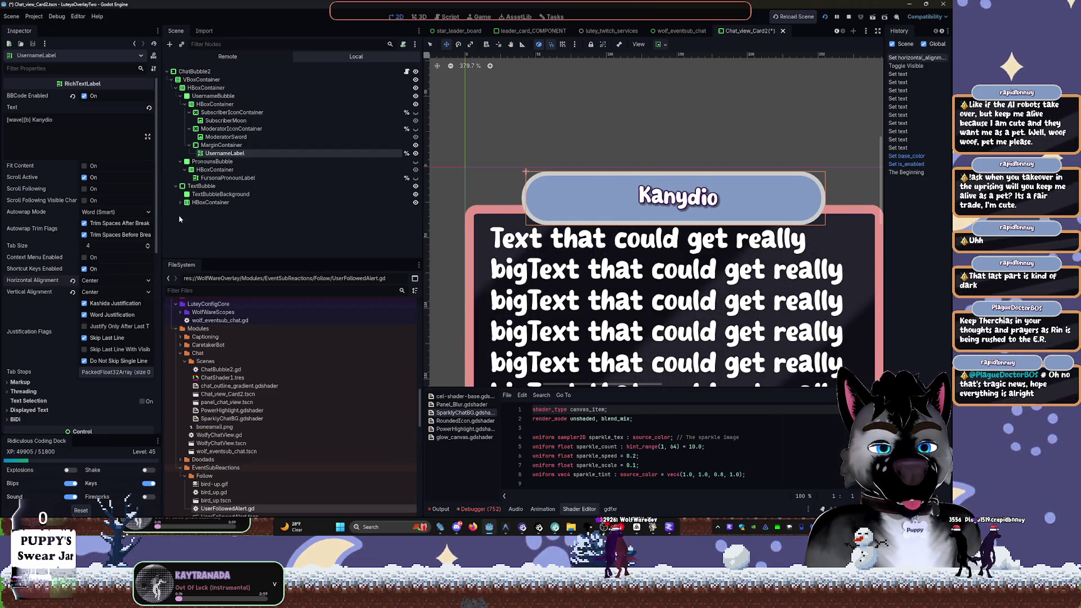
Set the username's bold font size override to 23 and save the scene
{"action": "scroll", "coordinate": [58, 313], "scroll_direction": "down", "scroll_amount": 10}
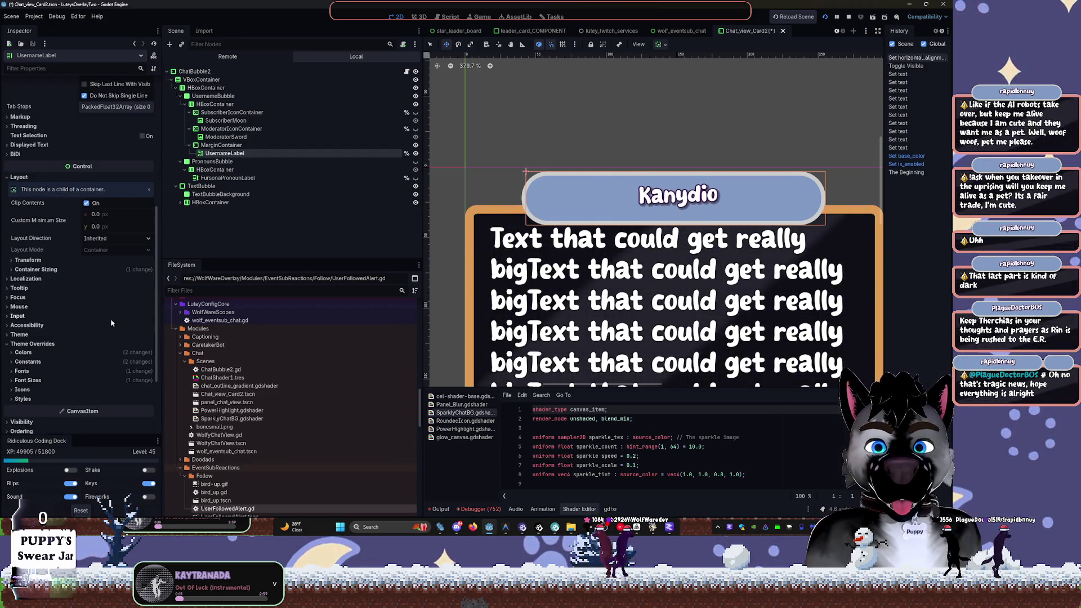
{"action": "scroll", "coordinate": [111, 323], "scroll_direction": "down", "scroll_amount": 4}
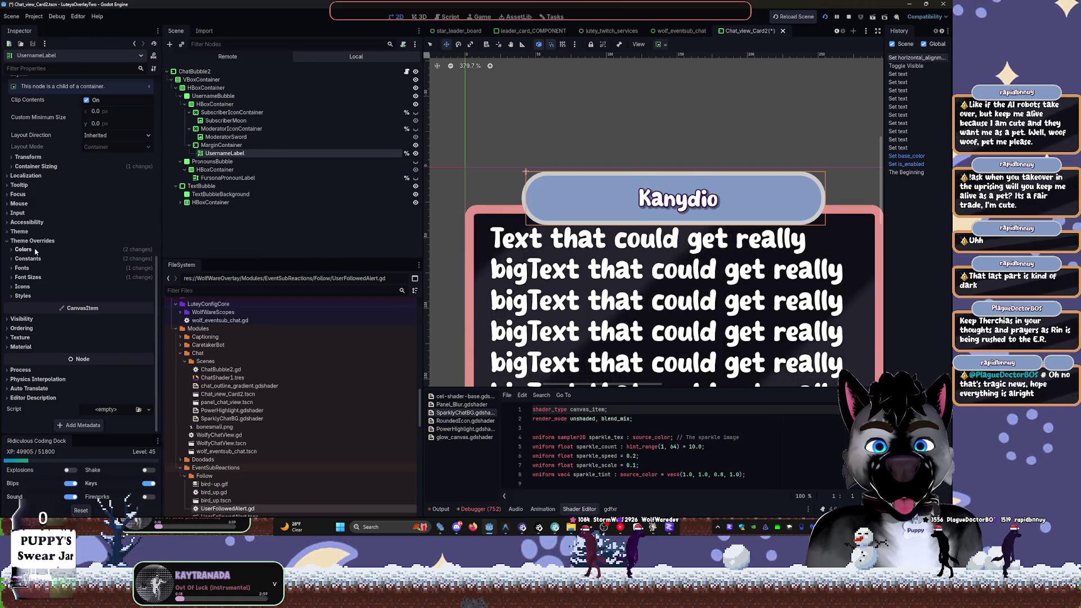
{"action": "left_click", "coordinate": [33, 270]}
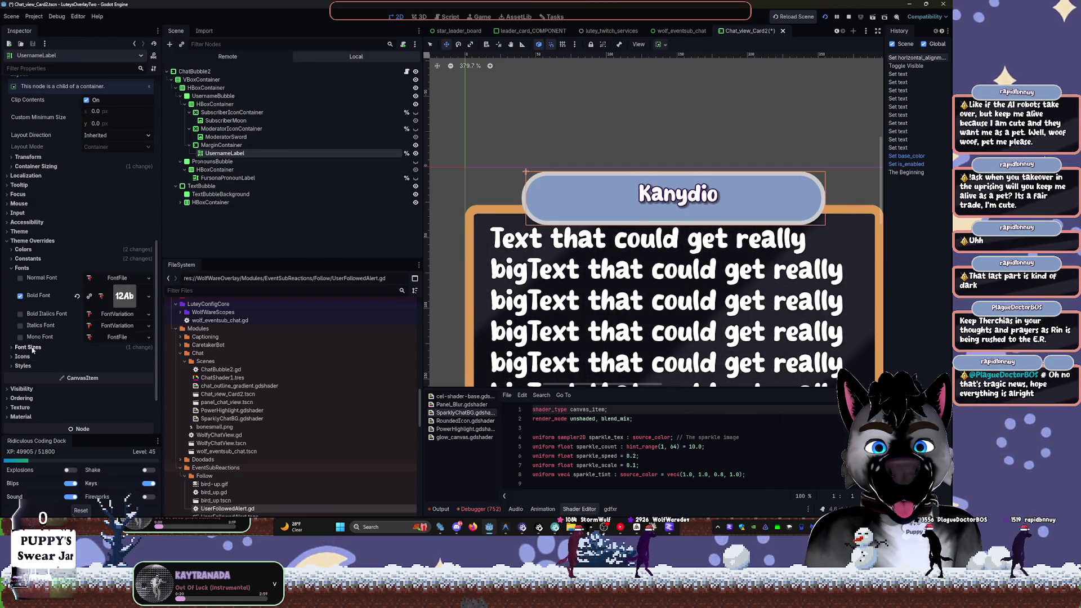
{"action": "left_click", "coordinate": [29, 347]}
{"action": "left_click", "coordinate": [148, 367]}
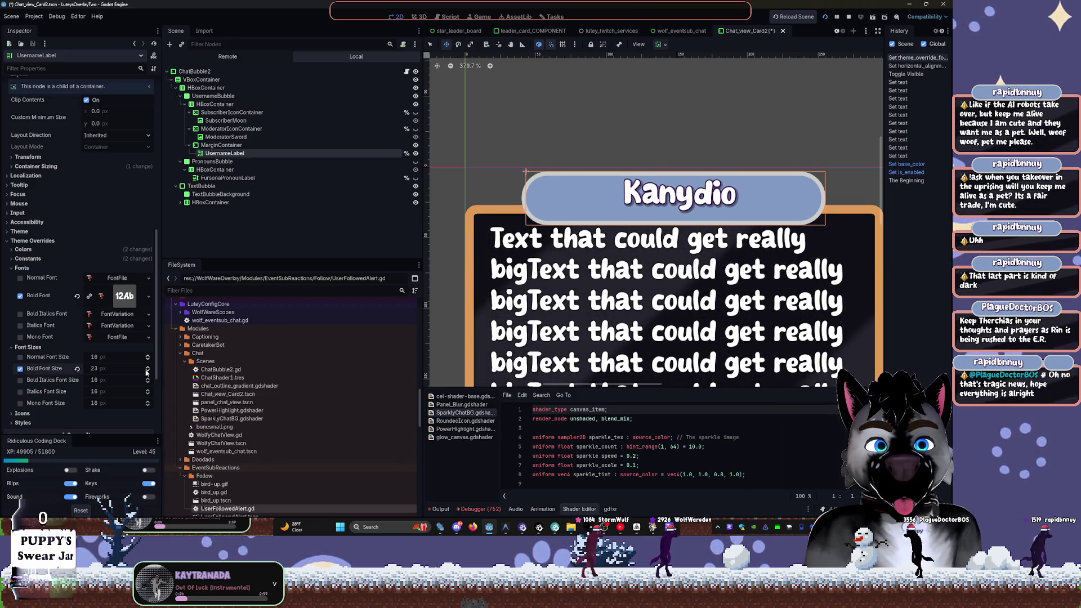
{"action": "key", "text": "ctrl+s"}
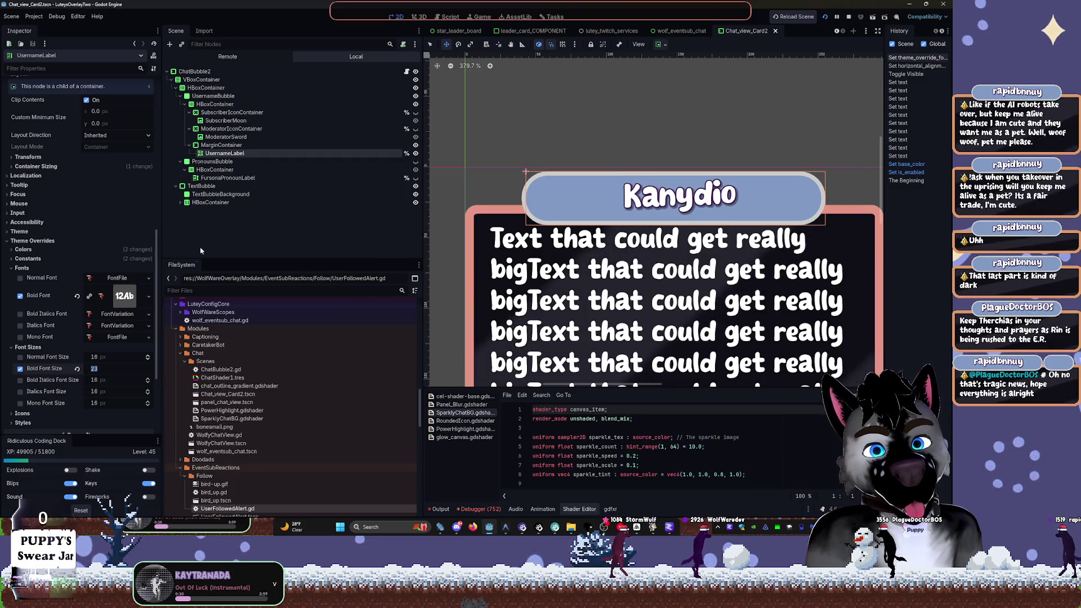
Show PronounsBubble again and save the scene
{"action": "scroll", "coordinate": [101, 152], "scroll_direction": "up", "scroll_amount": 10}
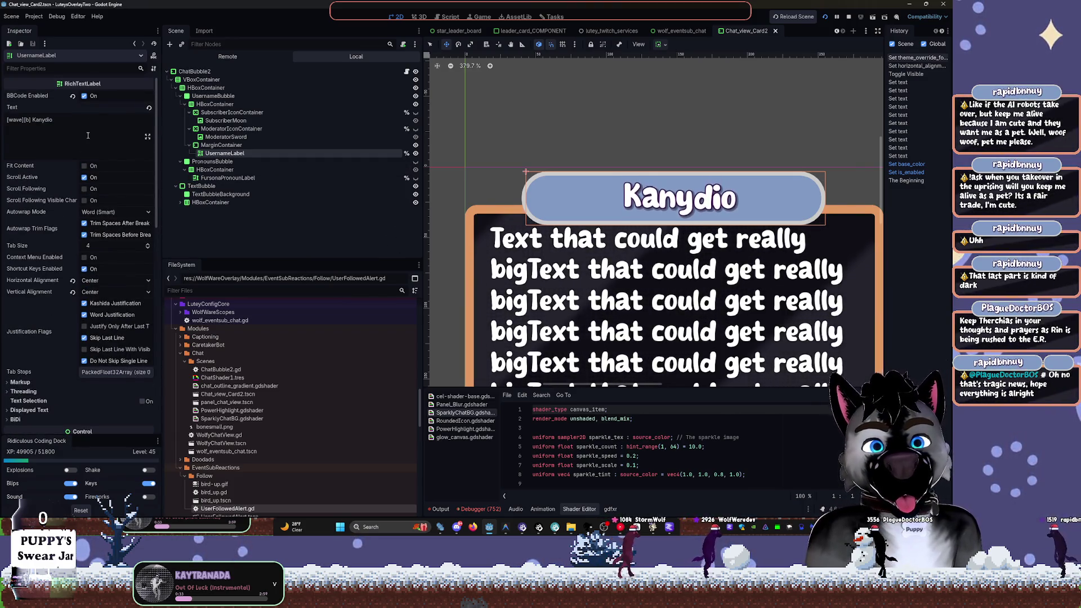
{"action": "left_click", "coordinate": [416, 163]}
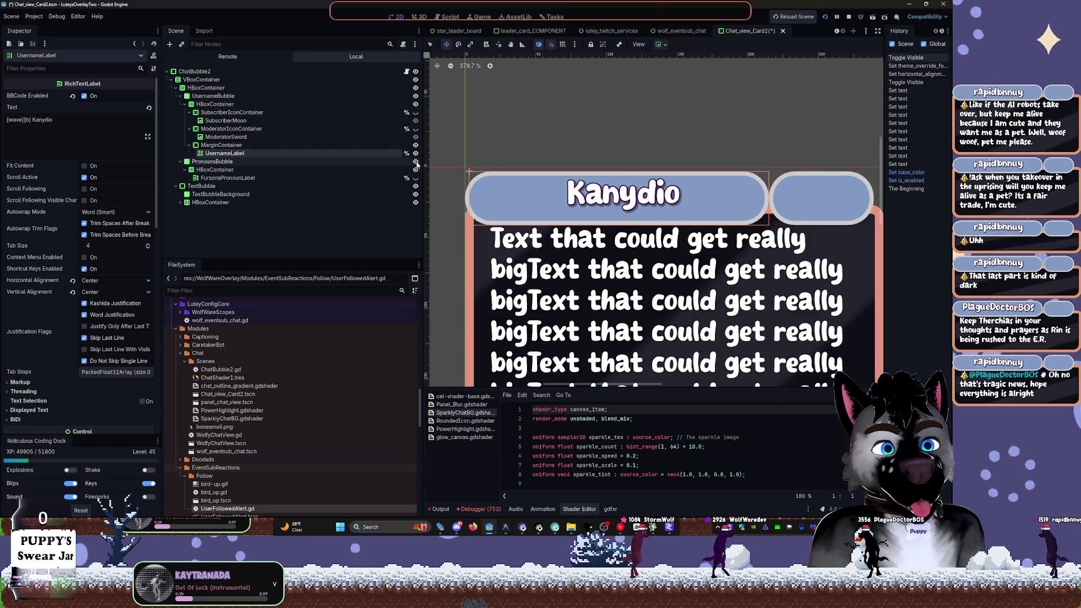
{"action": "key", "text": "ctrl+s"}
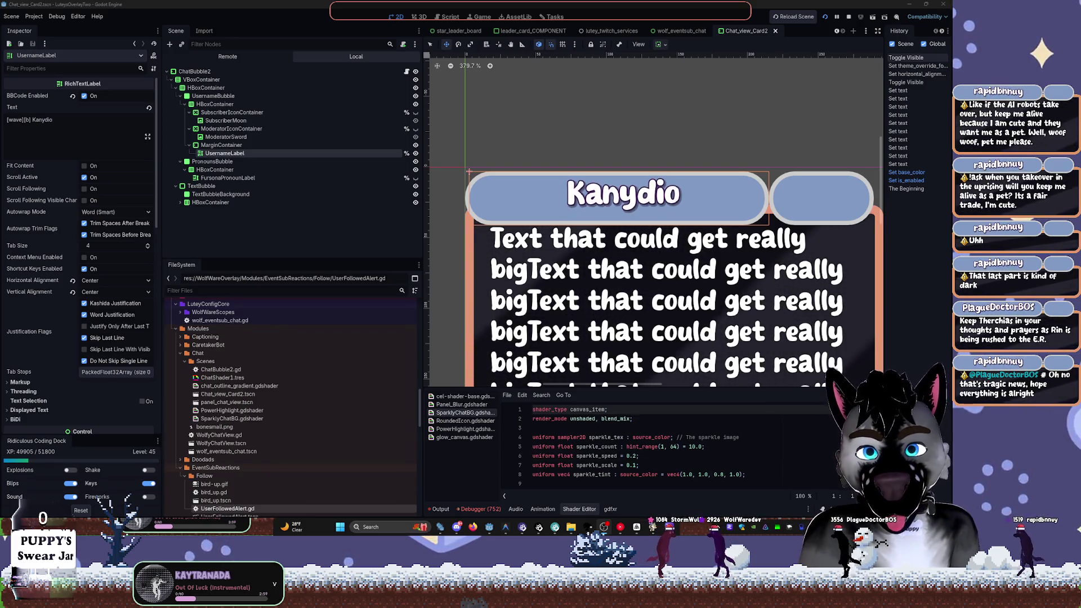
Review UserFollowedAlert.gd's _ready code with the shader panel collapsed, then return to 2D
{"action": "left_click", "coordinate": [450, 16]}
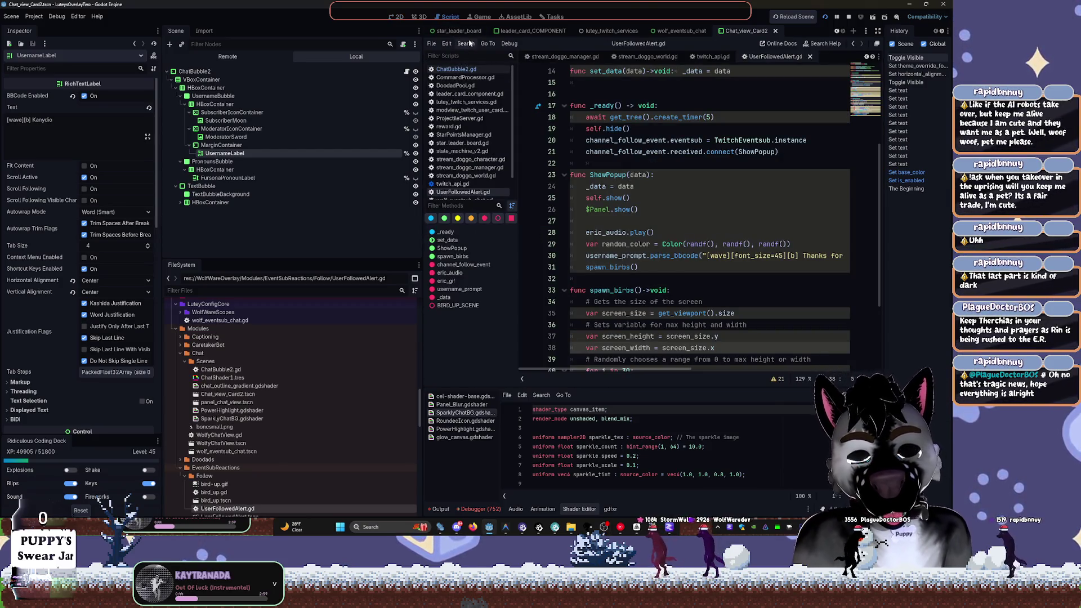
{"action": "left_click", "coordinate": [630, 152]}
{"action": "left_click", "coordinate": [630, 164]}
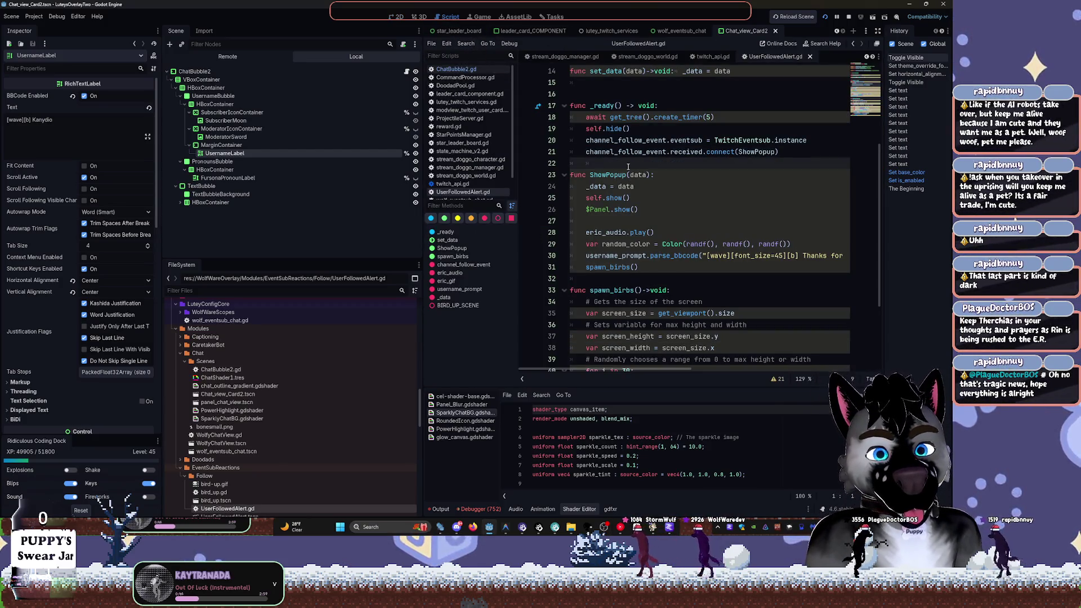
{"action": "key", "text": "ctrl+f"}
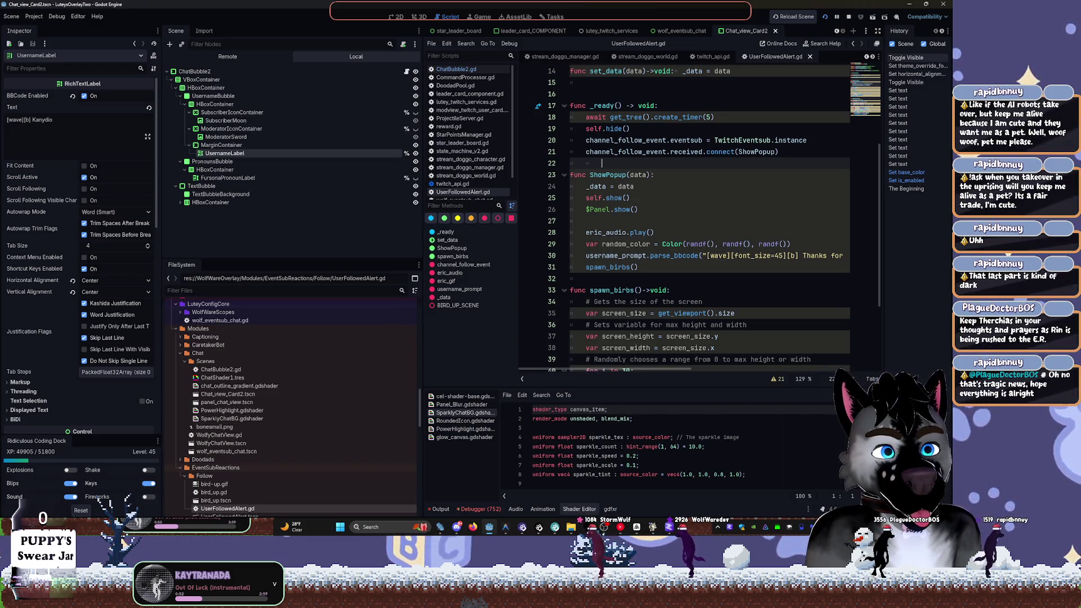
{"action": "left_click", "coordinate": [576, 509]}
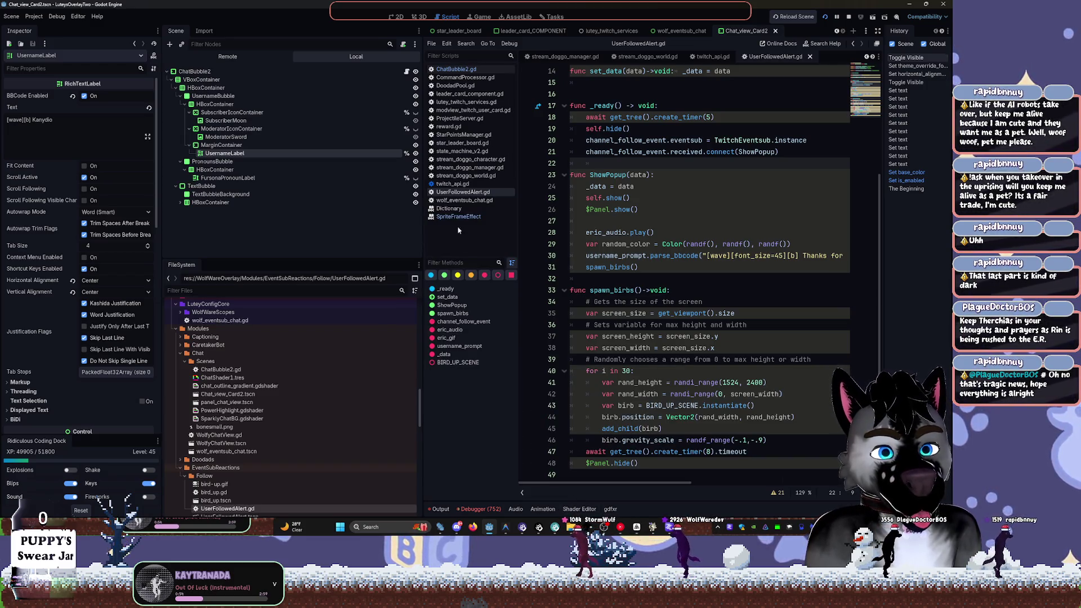
{"action": "left_click_drag", "start_coordinate": [423, 237], "coordinate": [289, 237]}
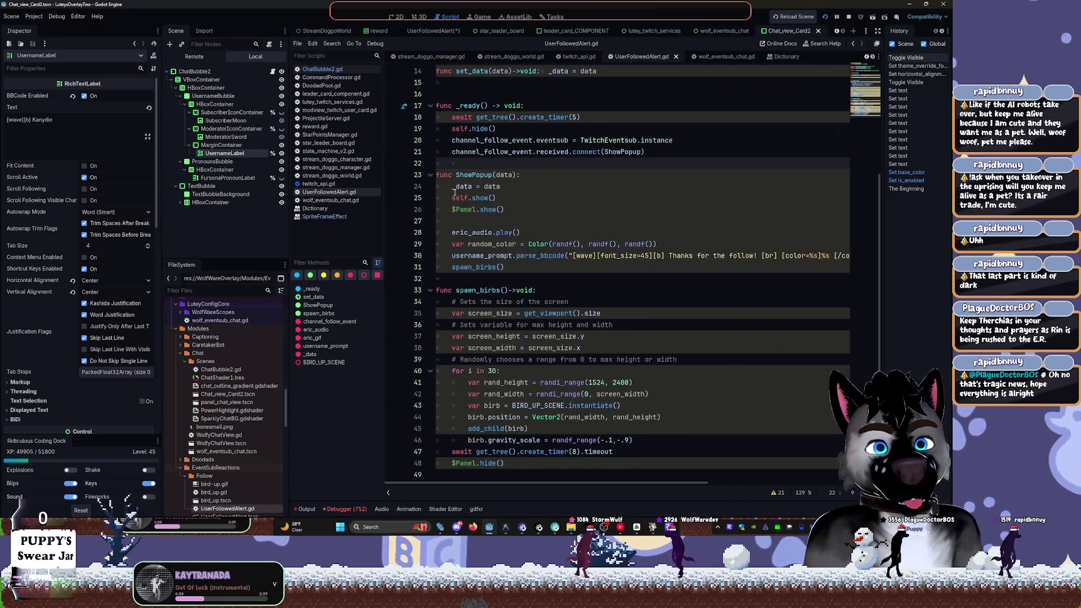
{"action": "left_click", "coordinate": [397, 17]}
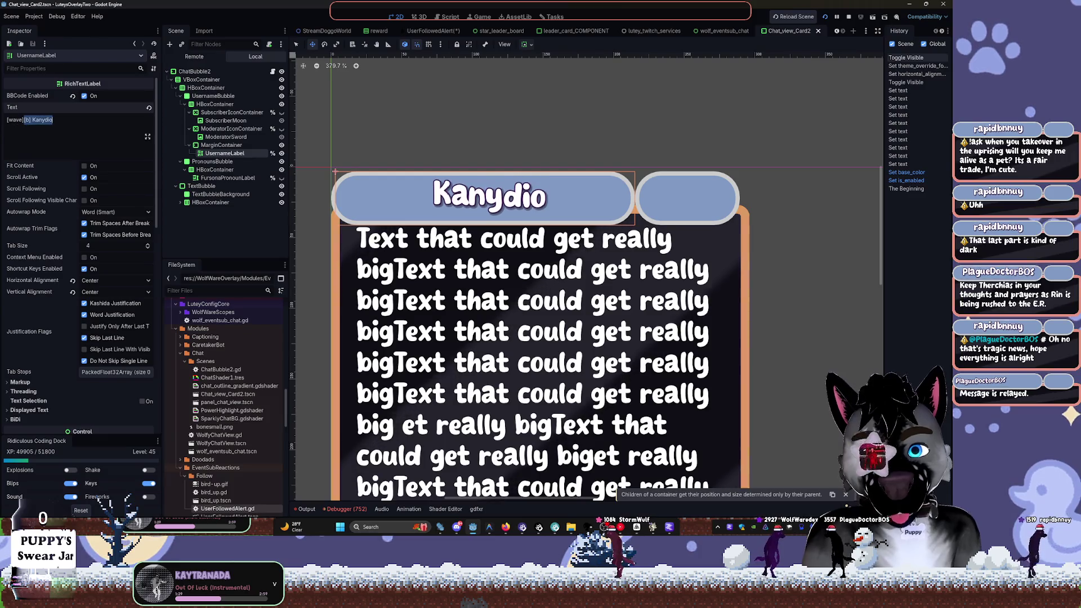
Paste the wave tag parameters into UsernameLabel's BBCode text
{"action": "key", "text": "Delete"}
{"action": "key", "text": "Delete"}
{"action": "key", "text": "Delete"}
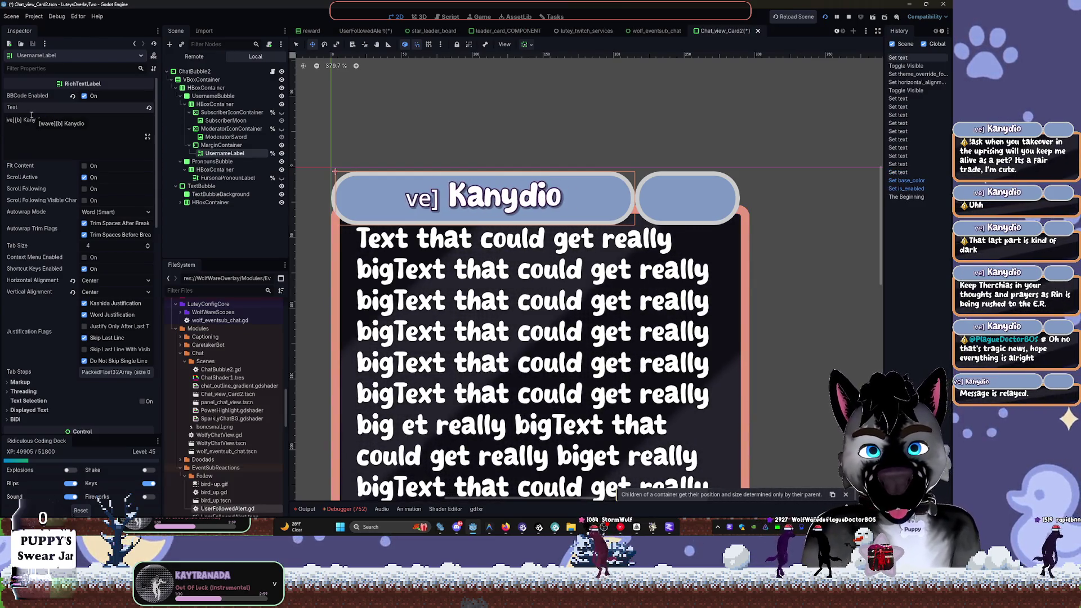
{"action": "type", "text": "amp=50.0 freq=5.0 connected=1"}
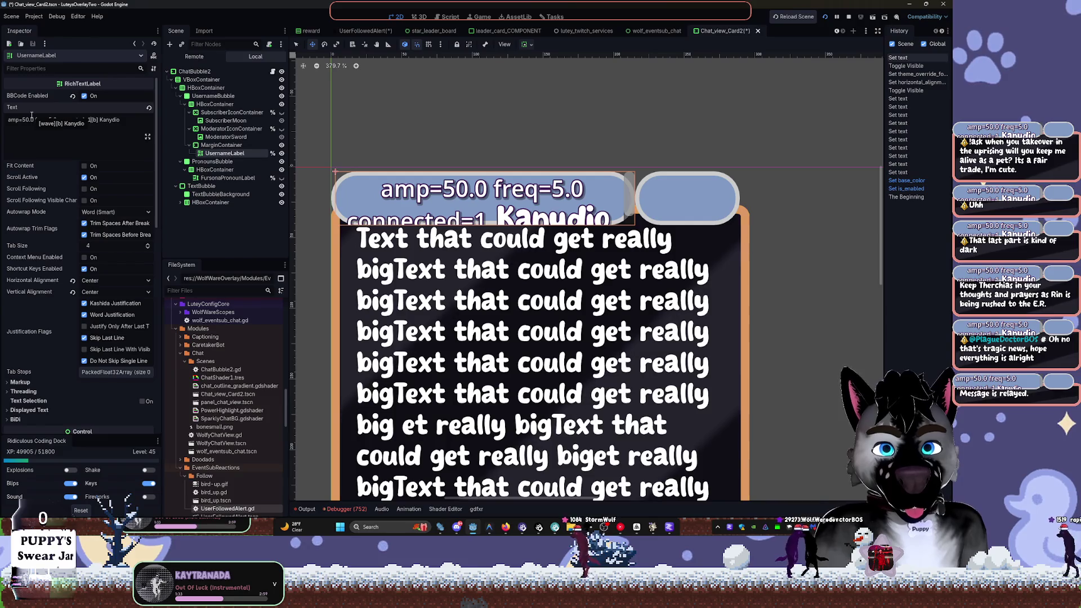
{"action": "type", "text": "wave"}
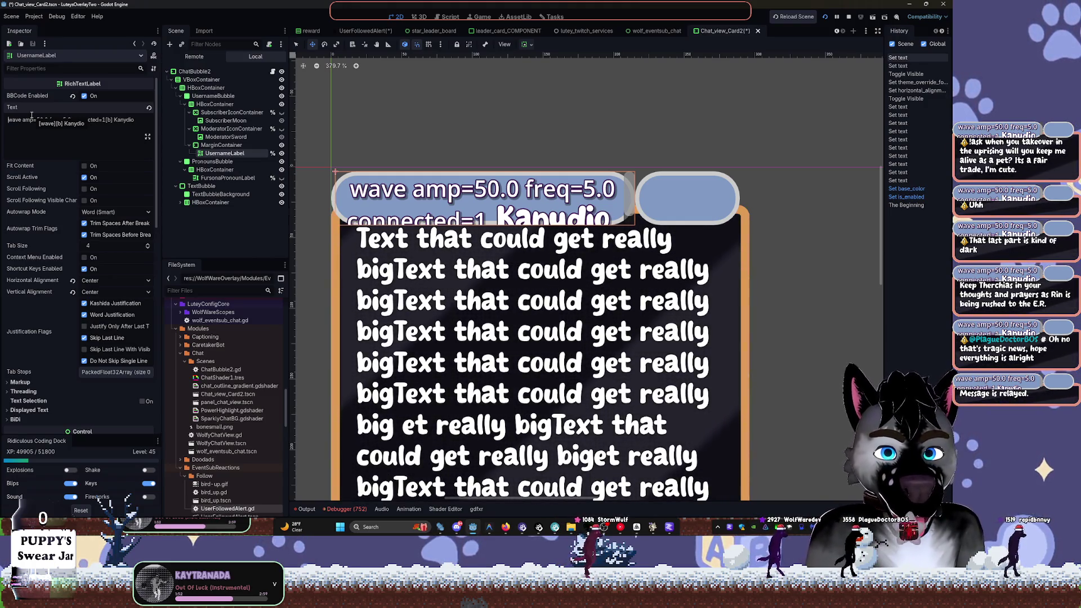
{"action": "type", "text": "["}
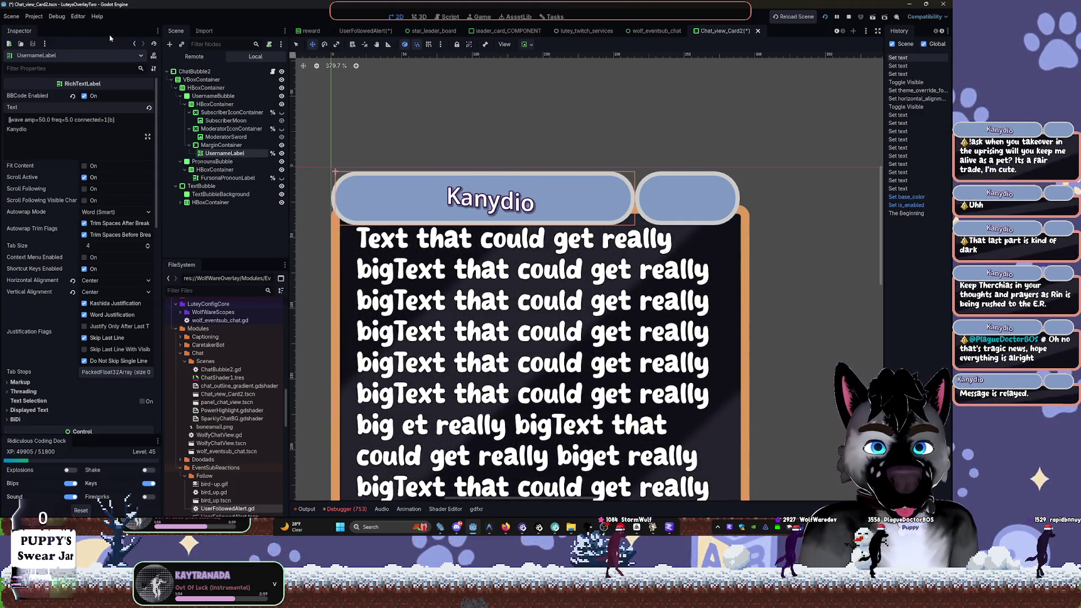
Raise the wave amplitude and start reworking the frequency digits
{"action": "key", "text": "Right"}
{"action": "key", "text": "Right"}
{"action": "key", "text": "Right"}
{"action": "type", "text": "33"}
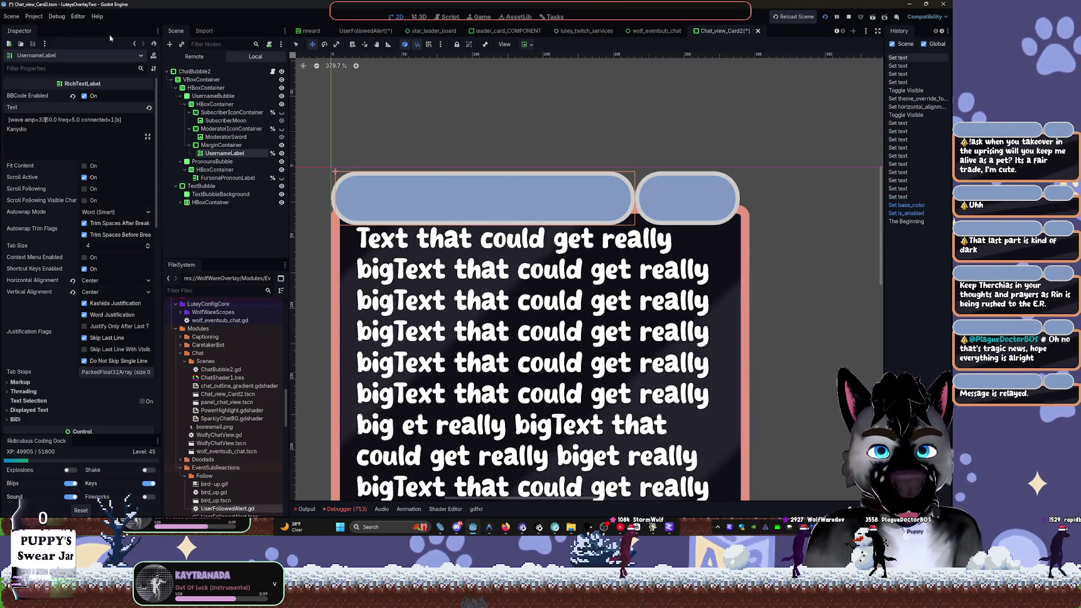
{"action": "key", "text": "BackSpace"}
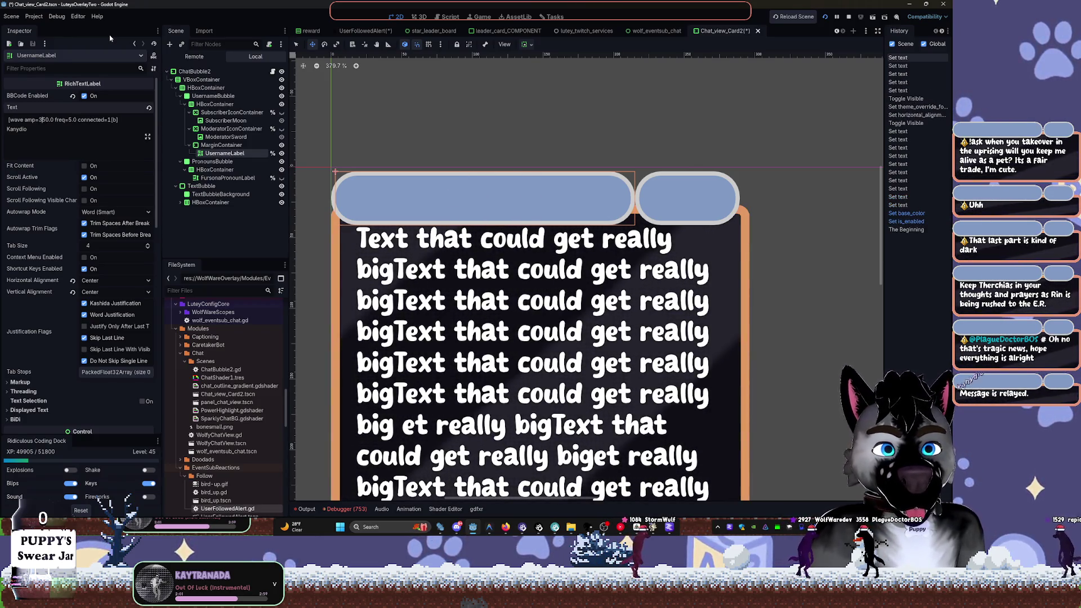
{"action": "key", "text": "Right"}
{"action": "key", "text": "Right"}
{"action": "key", "text": "Right"}
{"action": "type", "text": "2"}
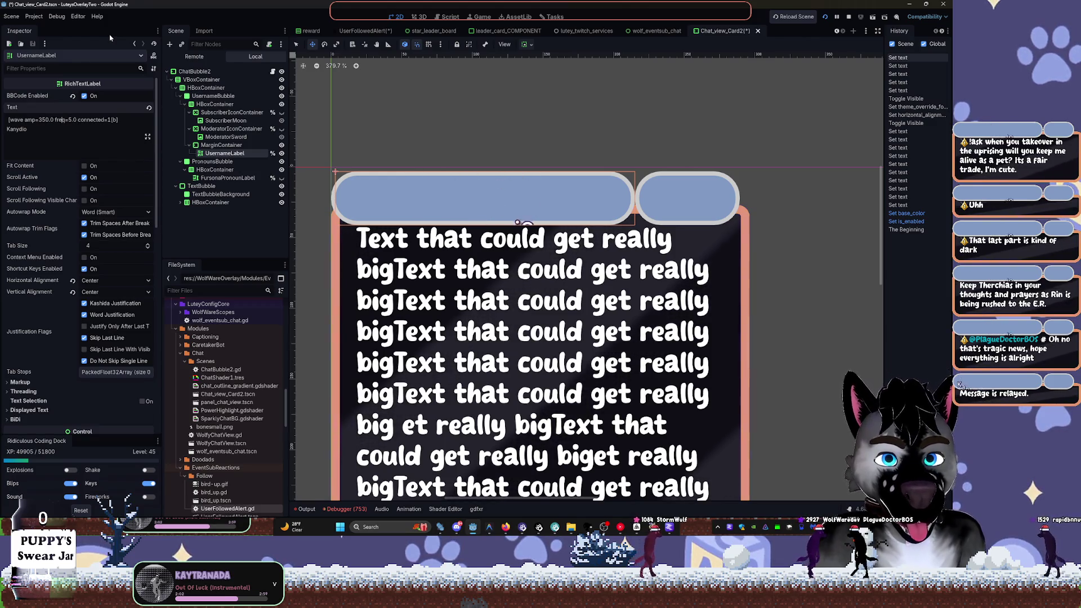
{"action": "type", "text": "1"}
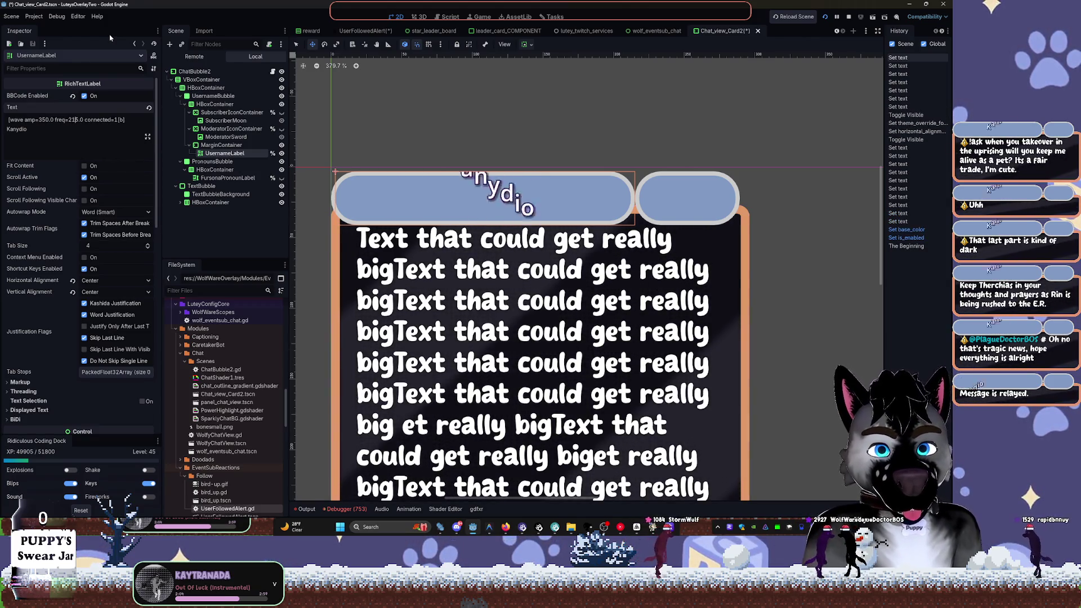
{"action": "key", "text": "BackSpace"}
{"action": "key", "text": "BackSpace"}
{"action": "key", "text": "Delete"}
{"action": "key", "text": "Delete"}
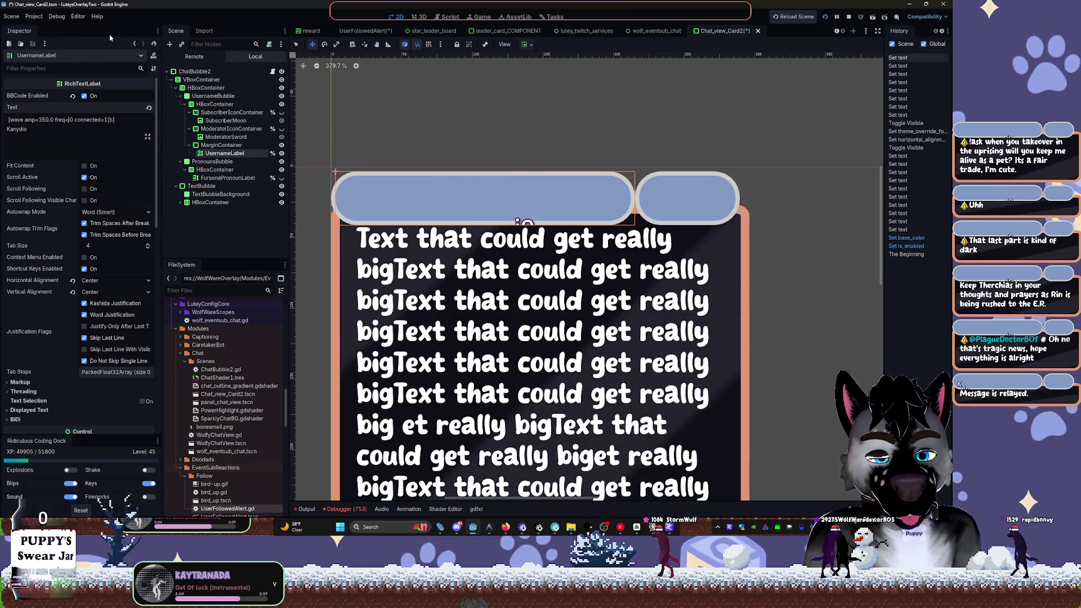
{"action": "type", "text": "0"}
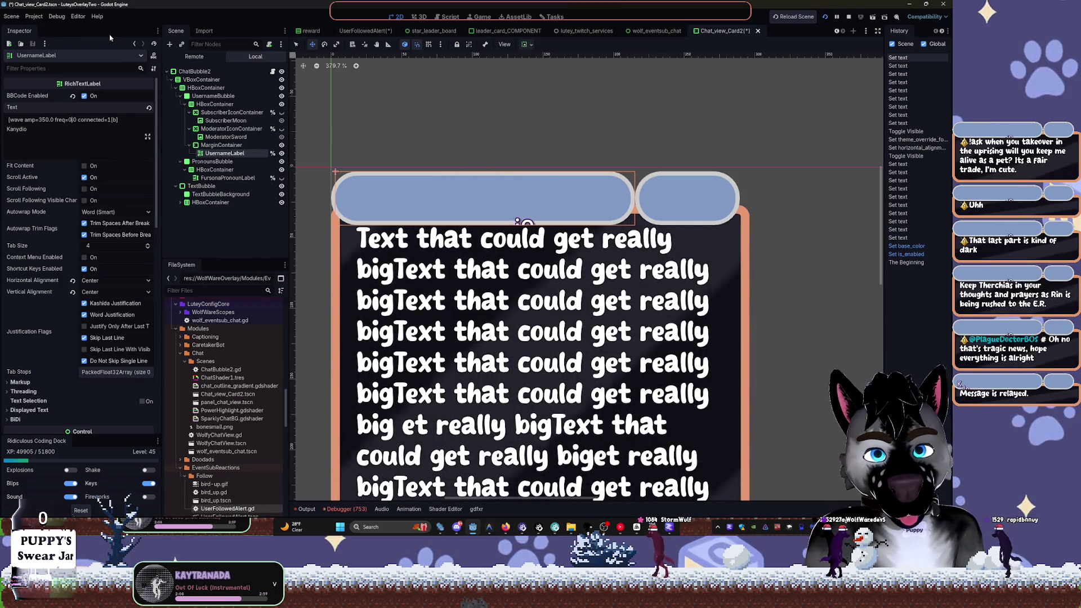
Settle the wave tag at freq=1.1 and amp=50.0
{"action": "key", "text": "BackSpace"}
{"action": "type", "text": "1"}
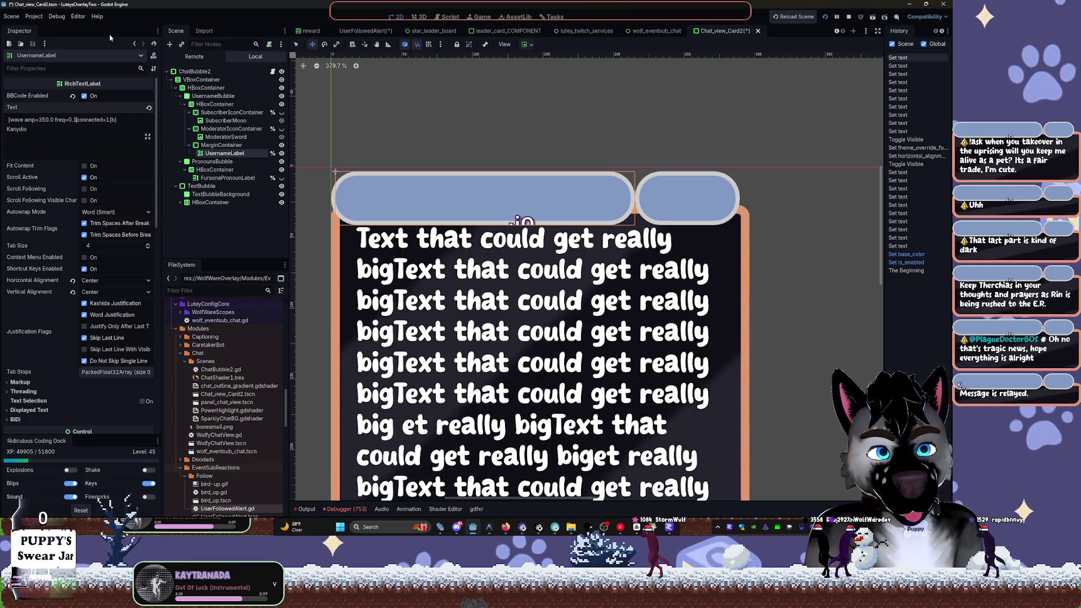
{"action": "key", "text": "Left"}
{"action": "key", "text": "BackSpace"}
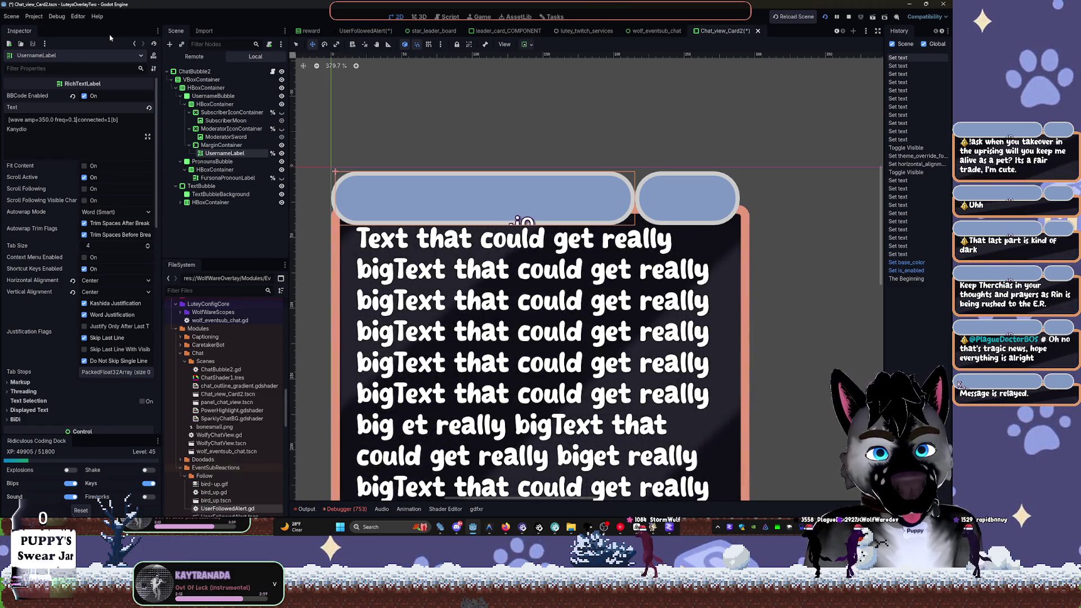
{"action": "key", "text": "BackSpace"}
{"action": "type", "text": "1"}
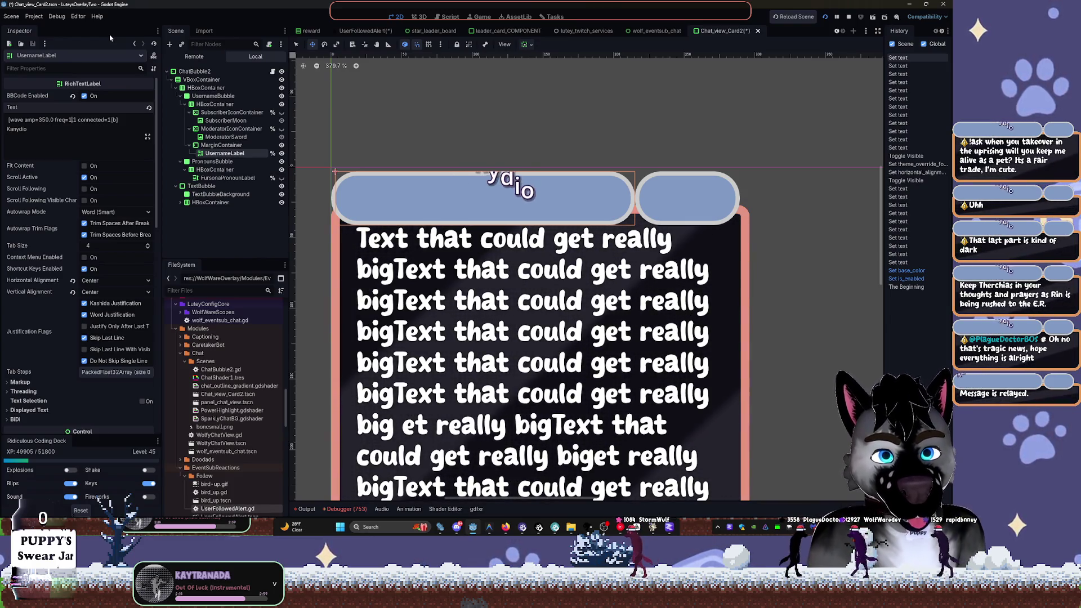
{"action": "key", "text": "Left"}
{"action": "key", "text": "Left"}
{"action": "key", "text": "Left"}
{"action": "key", "text": "BackSpace"}
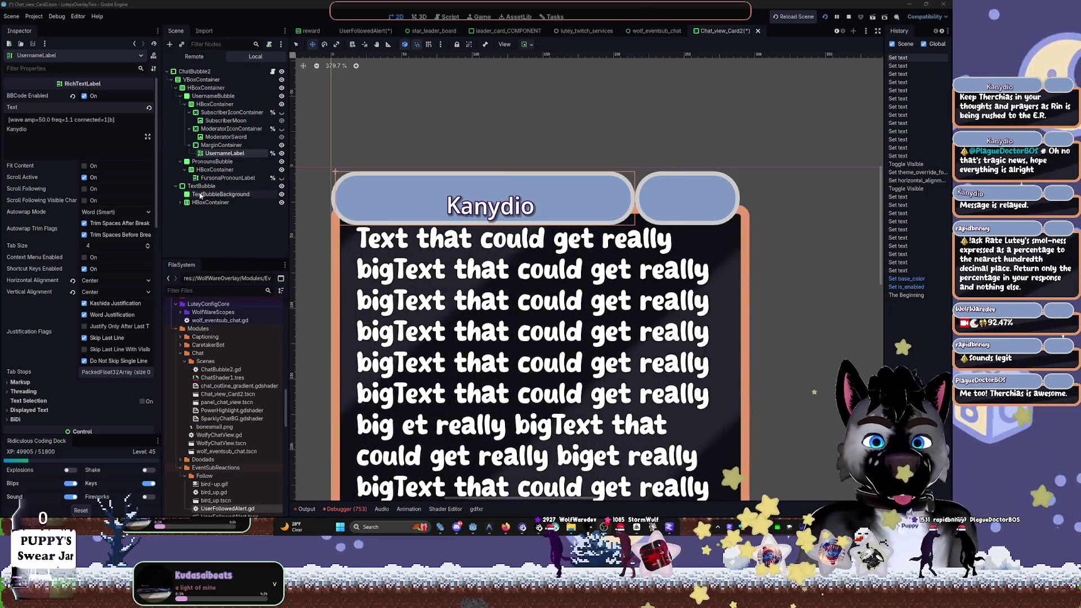
Set UsernameLabel's bold font override to Alphakind.ttf via Quick Load, then hide the label
{"action": "scroll", "coordinate": [510, 276], "scroll_direction": "down", "scroll_amount": 2}
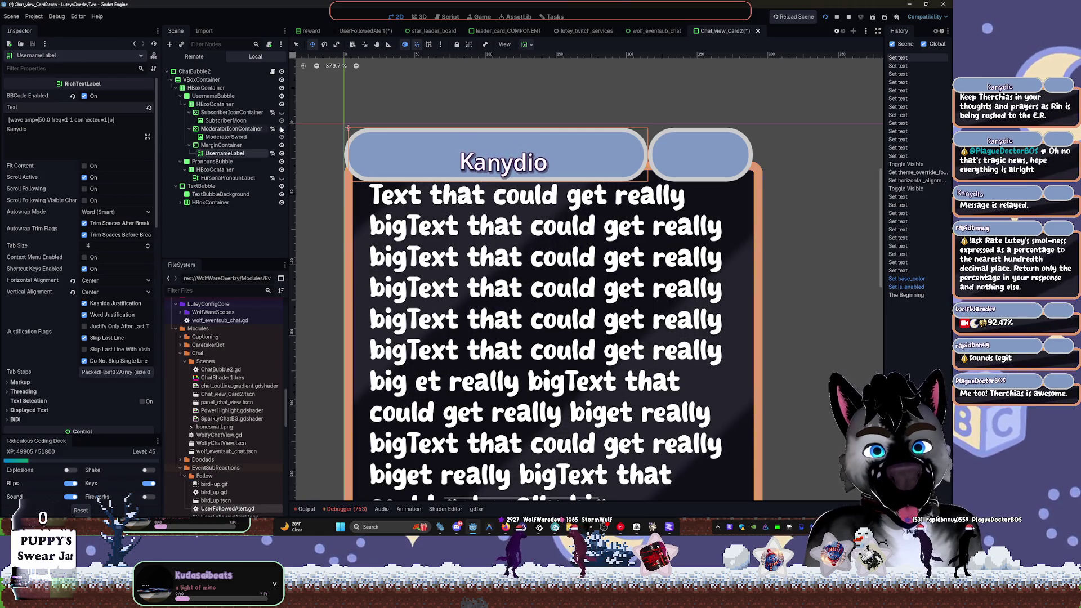
{"action": "scroll", "coordinate": [102, 336], "scroll_direction": "down", "scroll_amount": 5}
{"action": "scroll", "coordinate": [101, 337], "scroll_direction": "down", "scroll_amount": 4}
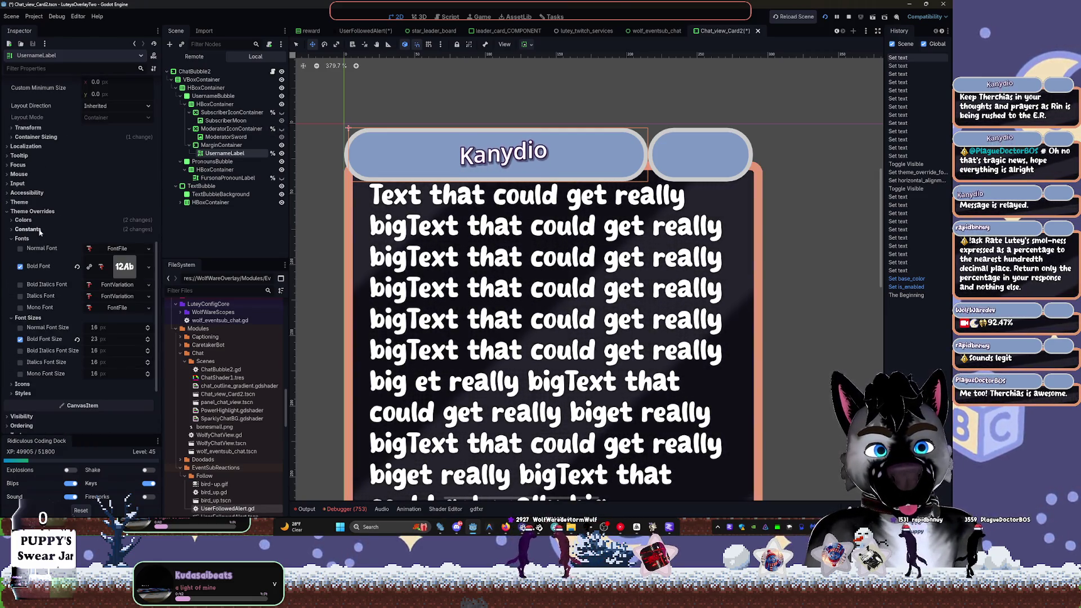
{"action": "left_click", "coordinate": [121, 266]}
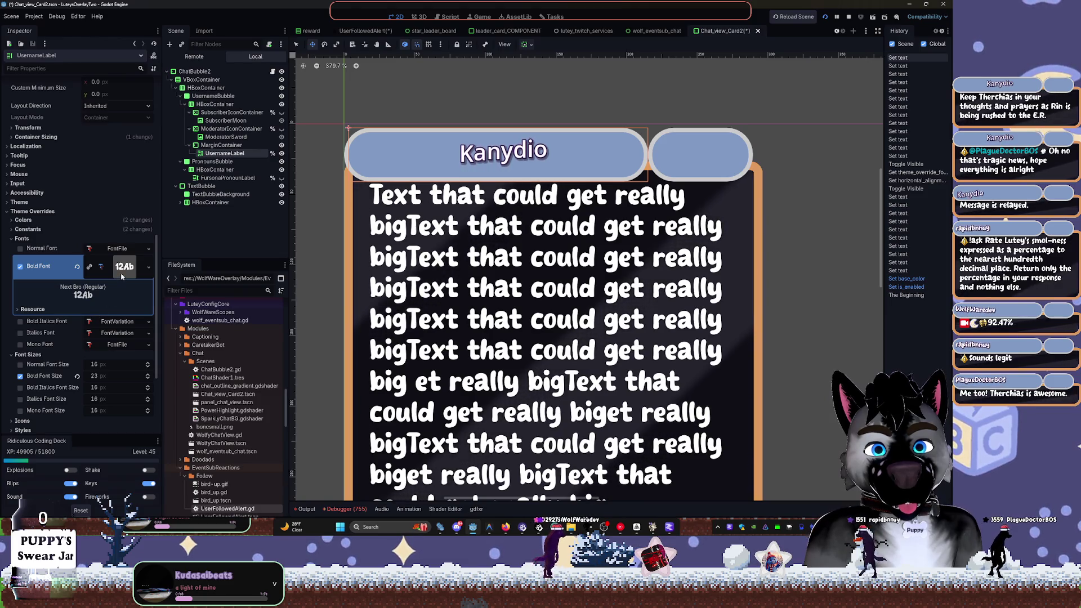
{"action": "left_click", "coordinate": [151, 270]}
{"action": "left_click", "coordinate": [106, 314]}
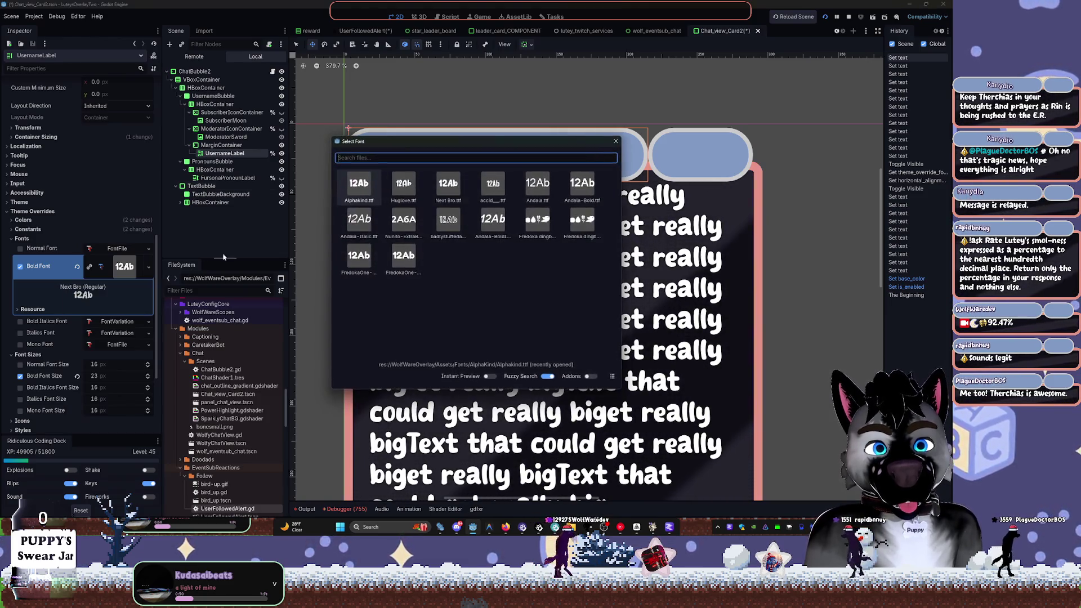
{"action": "double_click", "coordinate": [357, 199]}
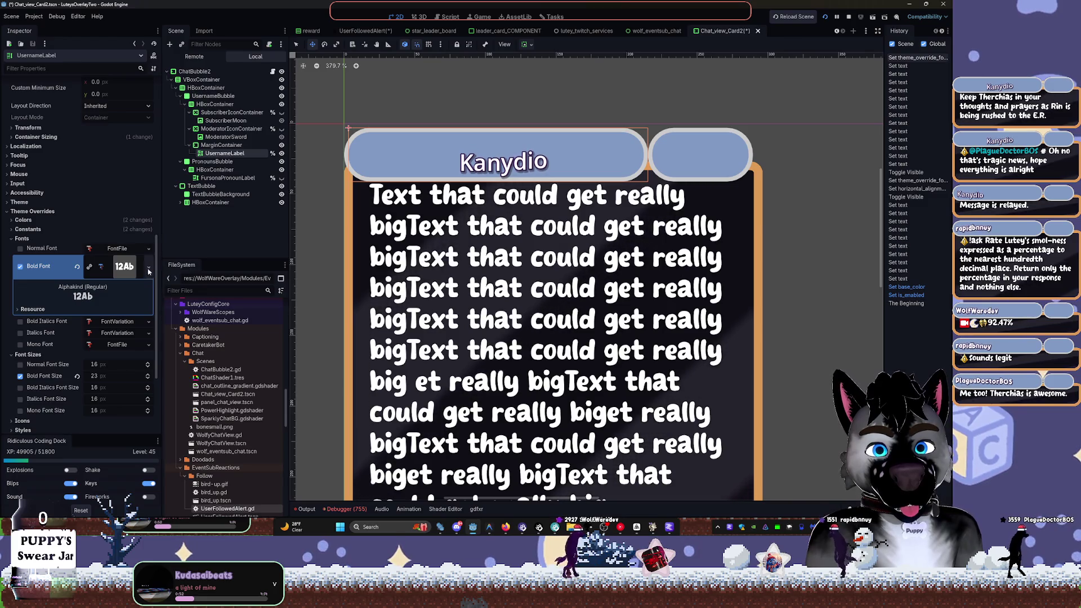
{"action": "left_click", "coordinate": [282, 153]}
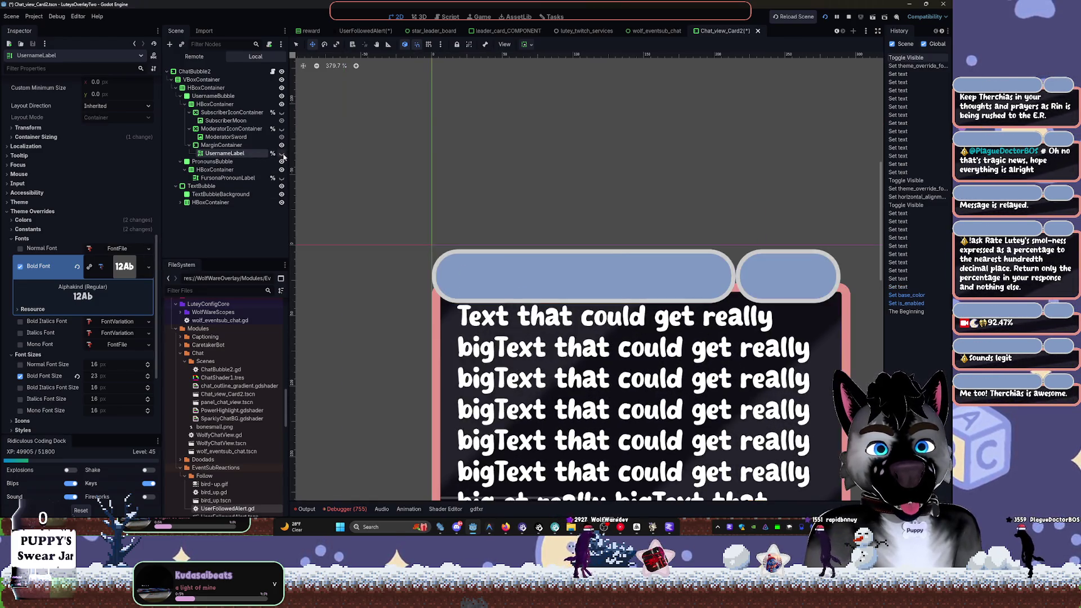
Change the wave tag's connected value from 1 to 0
{"action": "scroll", "coordinate": [477, 335], "scroll_direction": "up", "scroll_amount": 4}
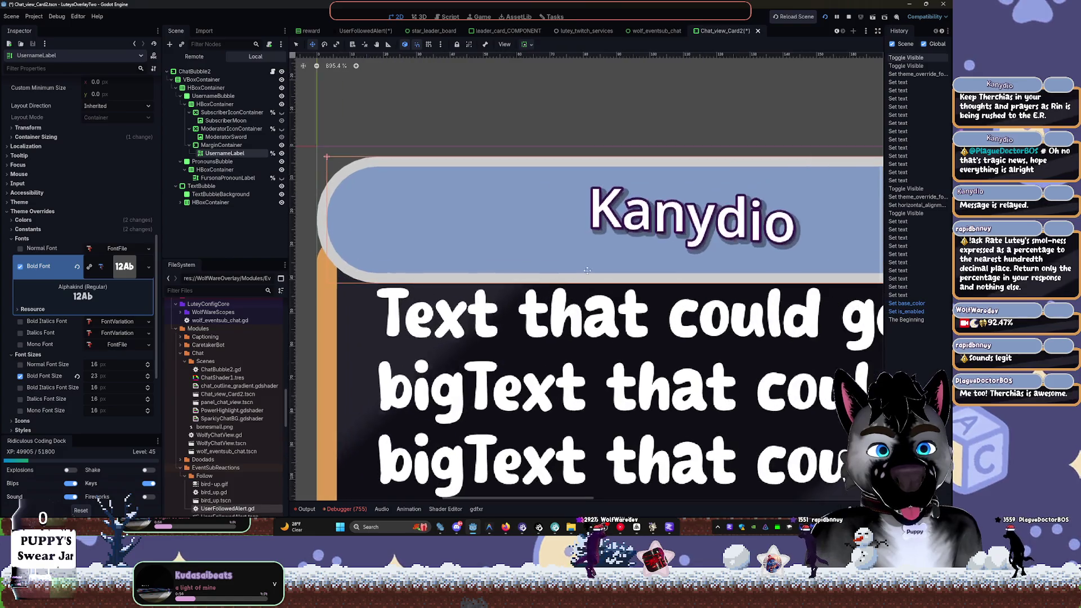
{"action": "scroll", "coordinate": [481, 237], "scroll_direction": "up", "scroll_amount": 3}
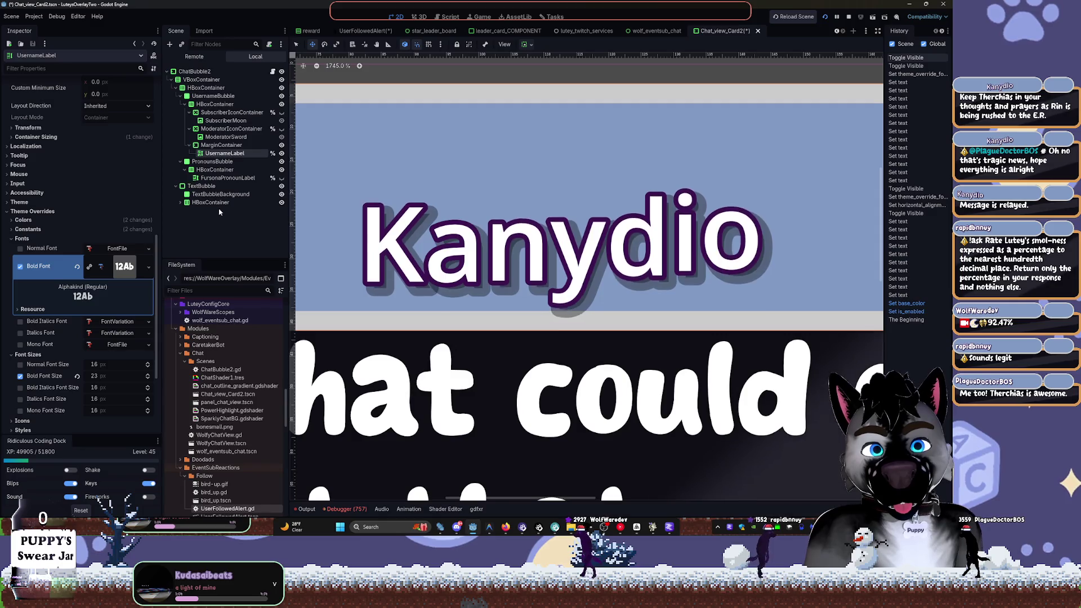
{"action": "scroll", "coordinate": [78, 121], "scroll_direction": "up", "scroll_amount": 10}
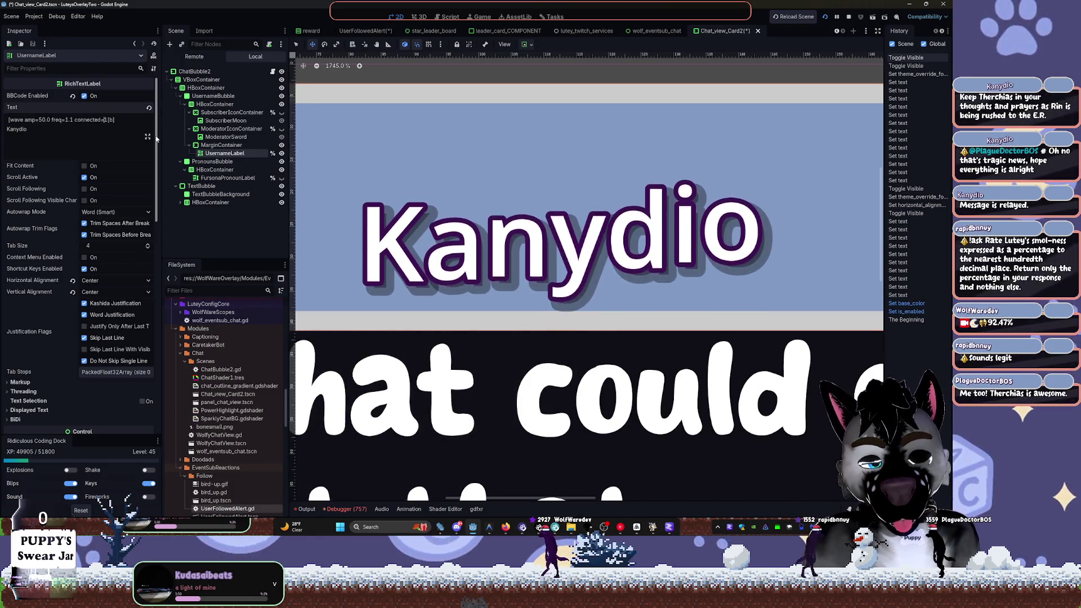
{"action": "key", "text": "Delete"}
{"action": "type", "text": "0"}
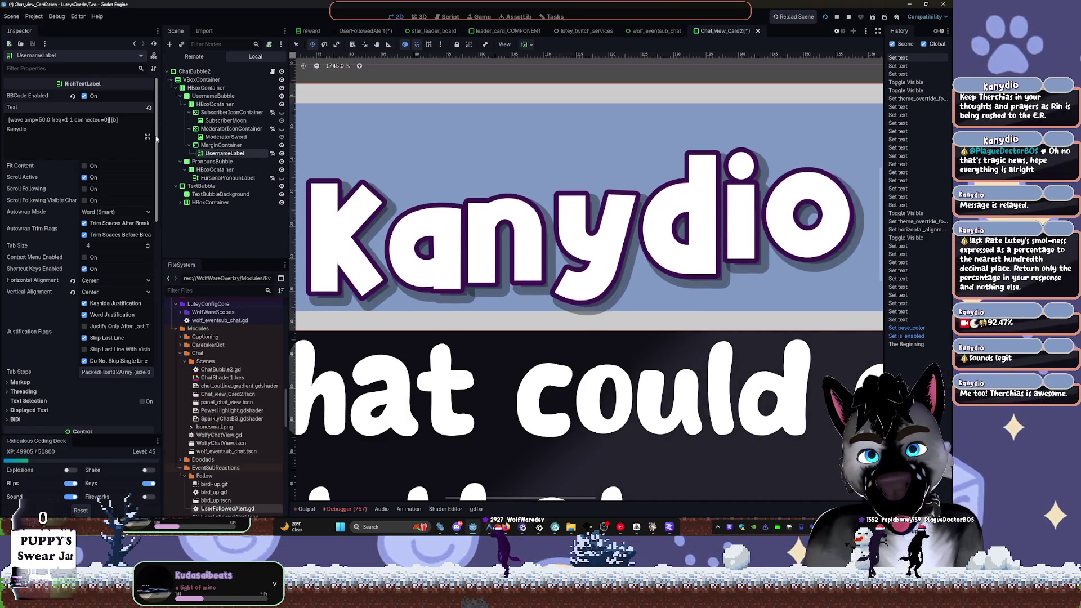
{"action": "scroll", "coordinate": [437, 221], "scroll_direction": "down", "scroll_amount": 4}
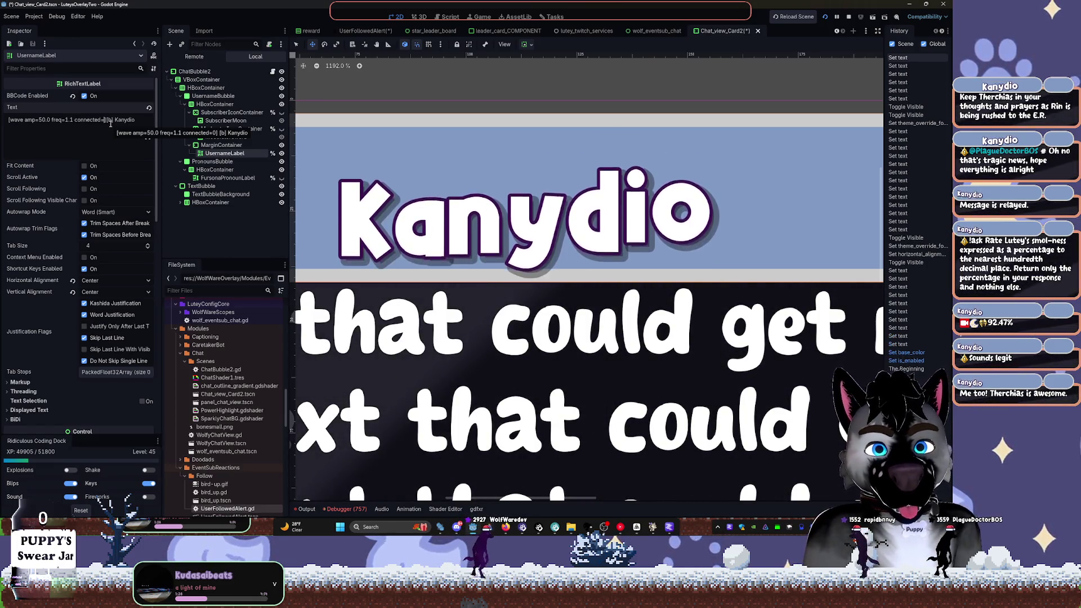
Begin retuning the wave tag's amplitude and frequency digits
{"action": "type", "text": "2"}
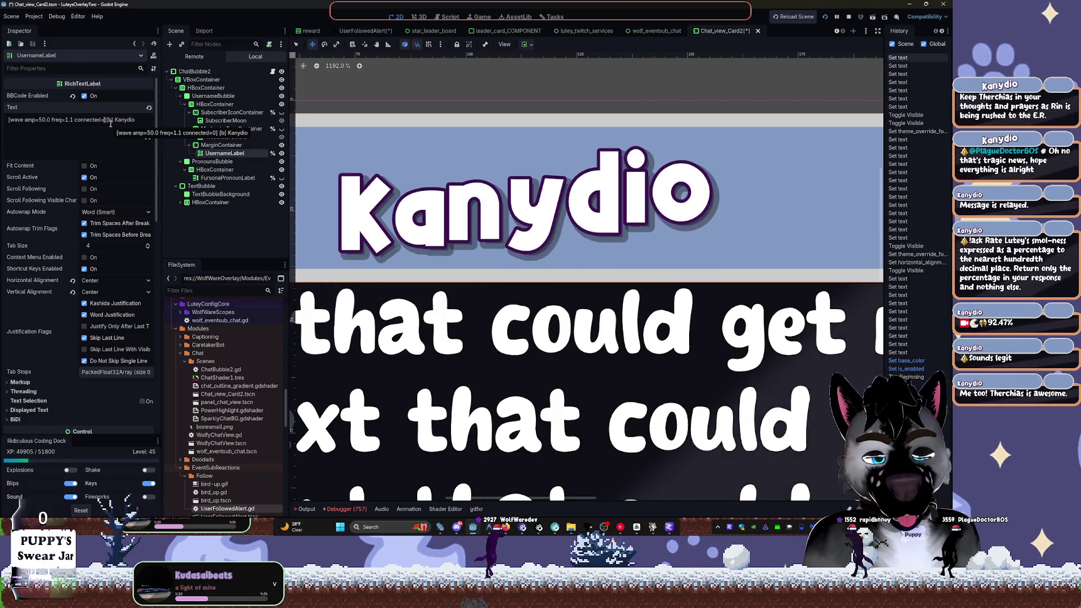
{"action": "type", "text": "0"}
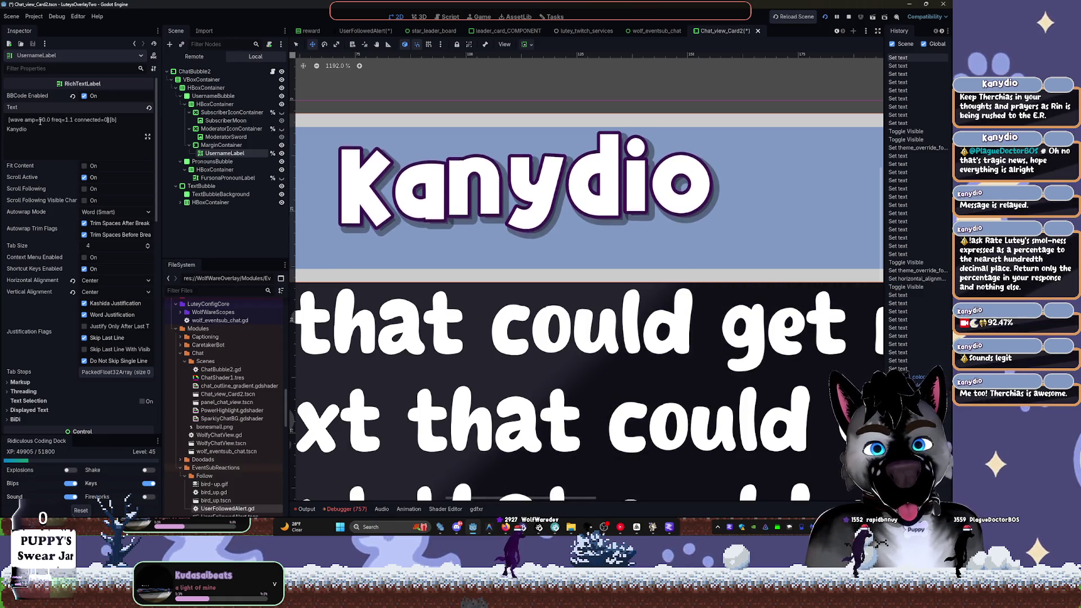
{"action": "type", "text": "1"}
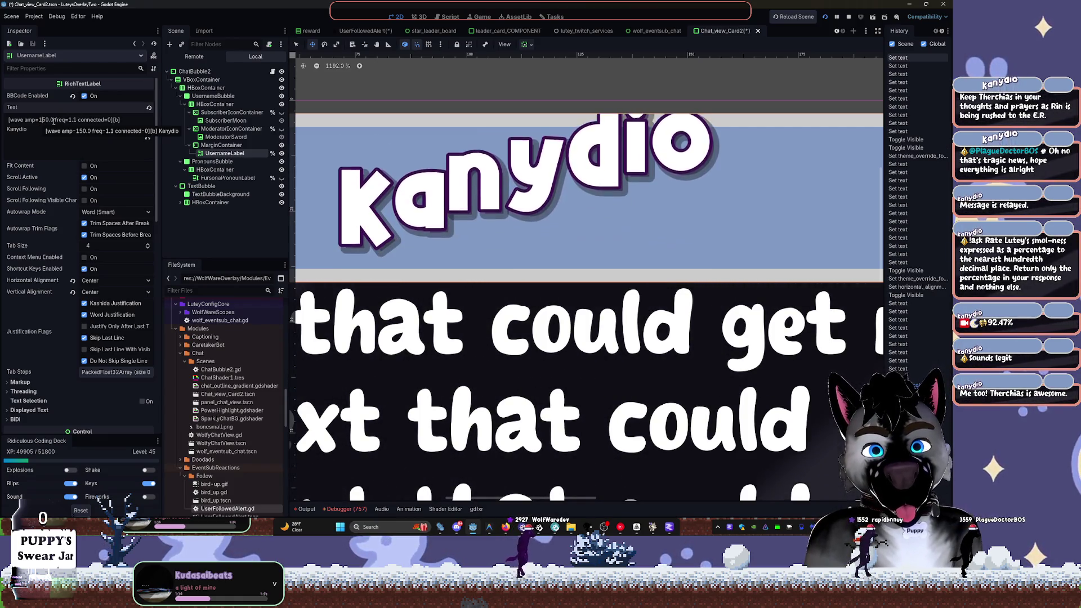
{"action": "left_click", "coordinate": [69, 120]}
{"action": "type", "text": "3"}
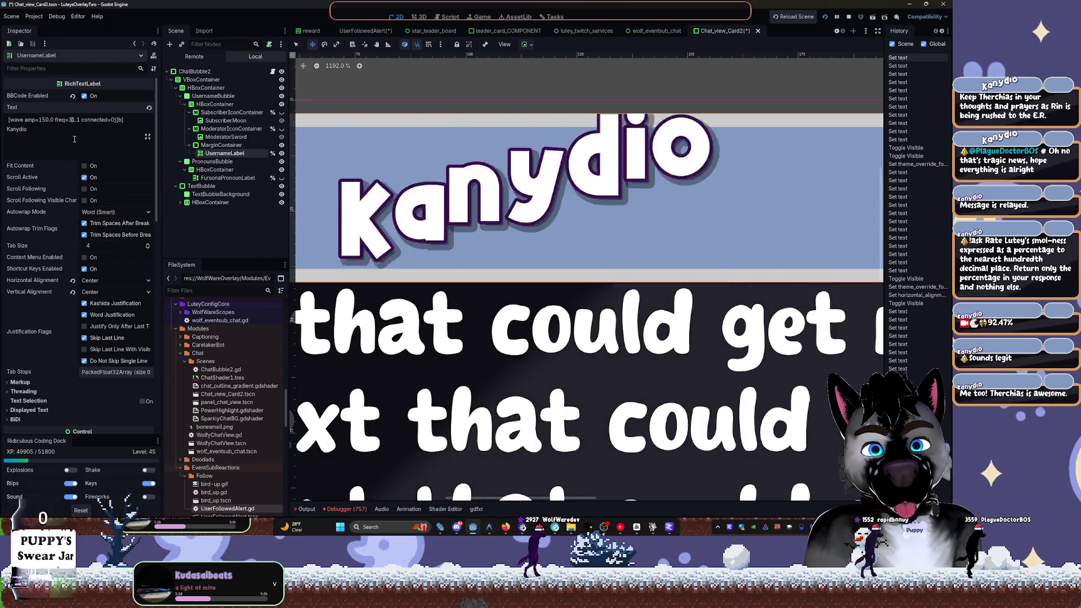
{"action": "left_click", "coordinate": [40, 119]}
{"action": "key", "text": "BackSpace"}
{"action": "key", "text": "BackSpace"}
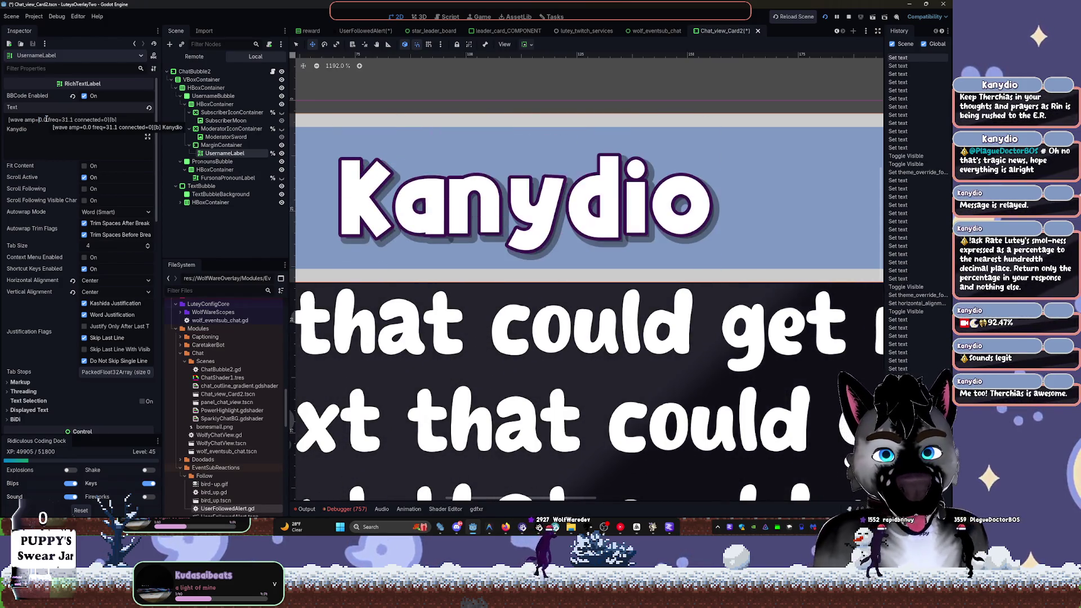
{"action": "type", "text": "1"}
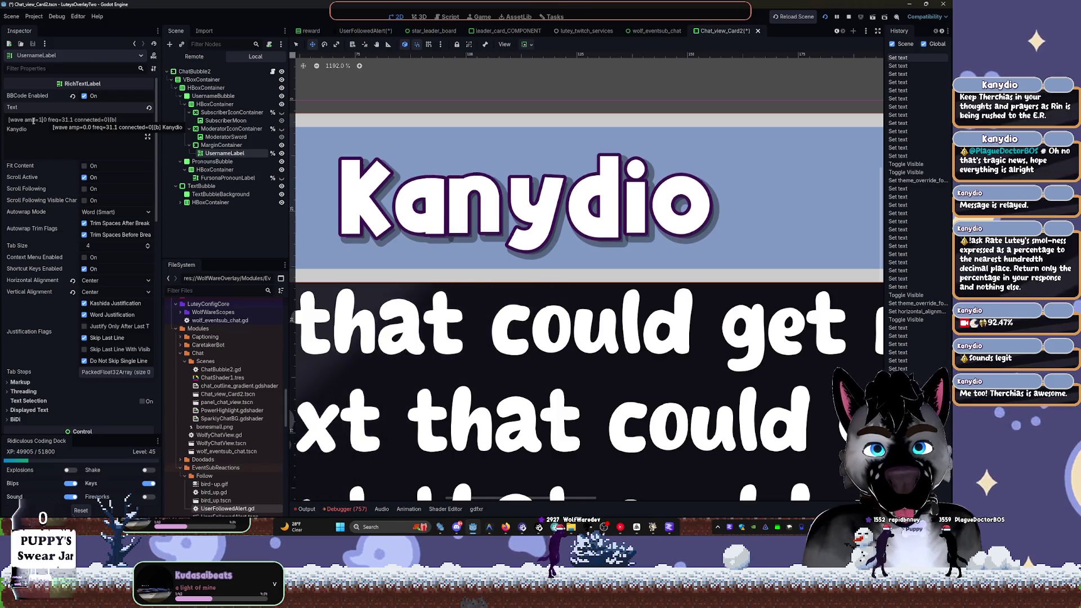
{"action": "key", "text": "Right"}
{"action": "key", "text": "Right"}
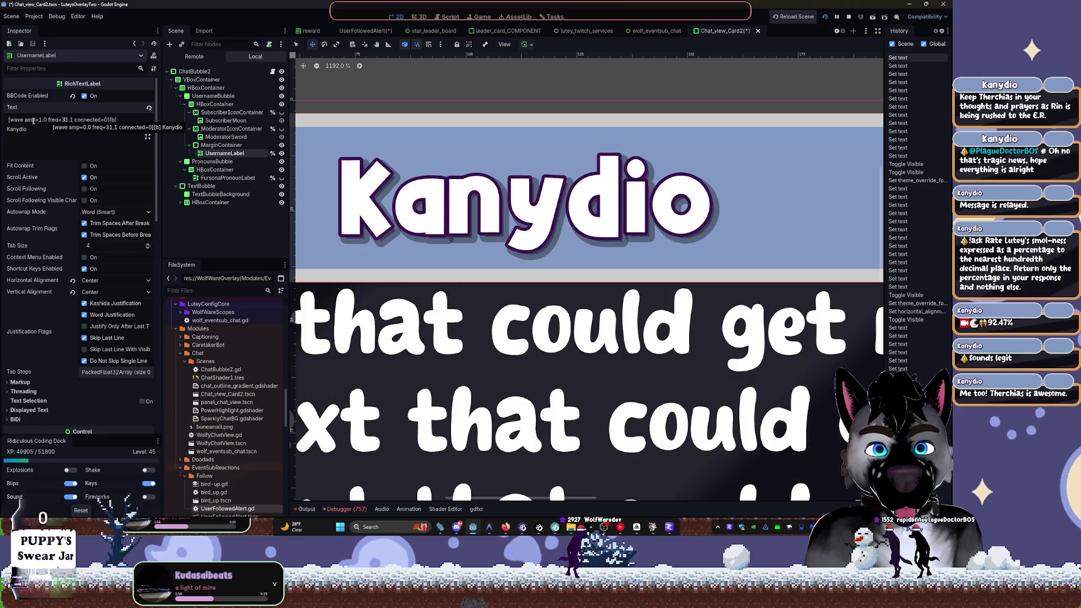
{"action": "key", "text": "BackSpace"}
{"action": "type", "text": "2"}
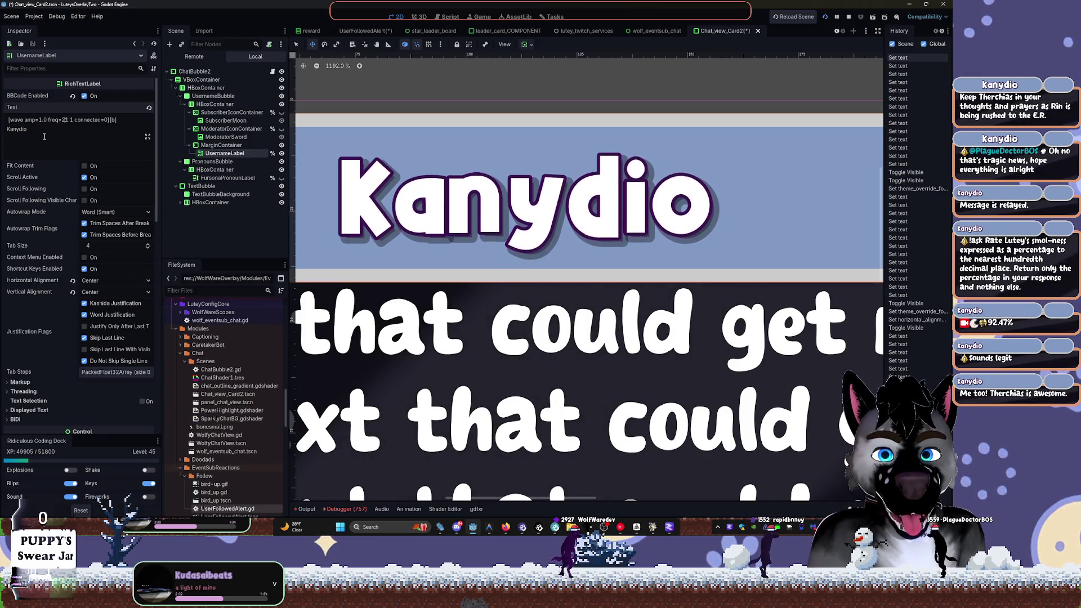
Try a line break before the bold name, undo it, and adjust the amplitude toward 31
{"action": "key", "text": "BackSpace"}
{"action": "type", "text": "3"}
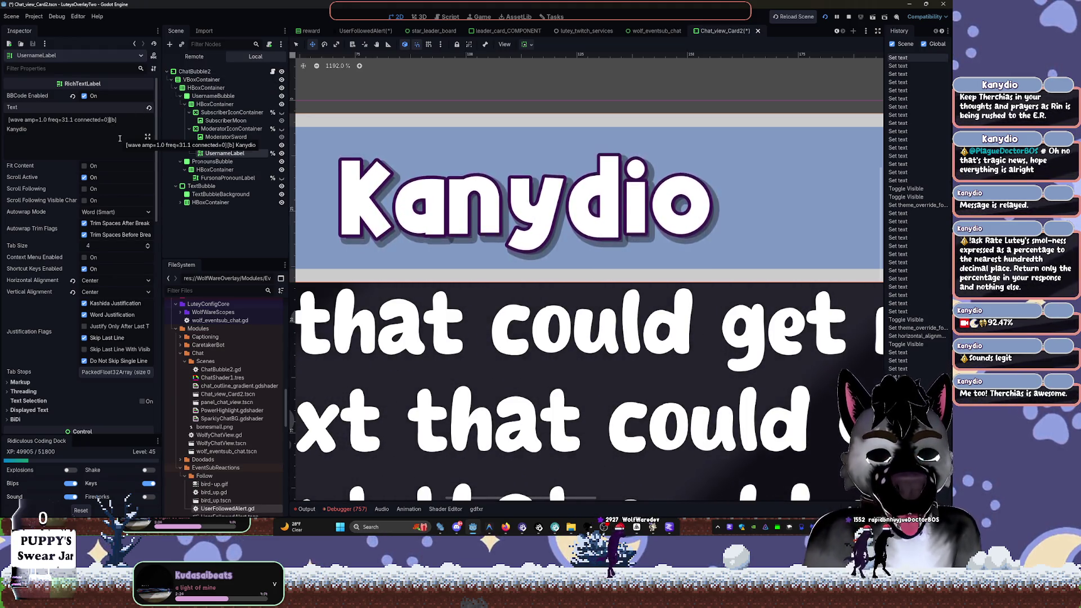
{"action": "key", "text": "Return"}
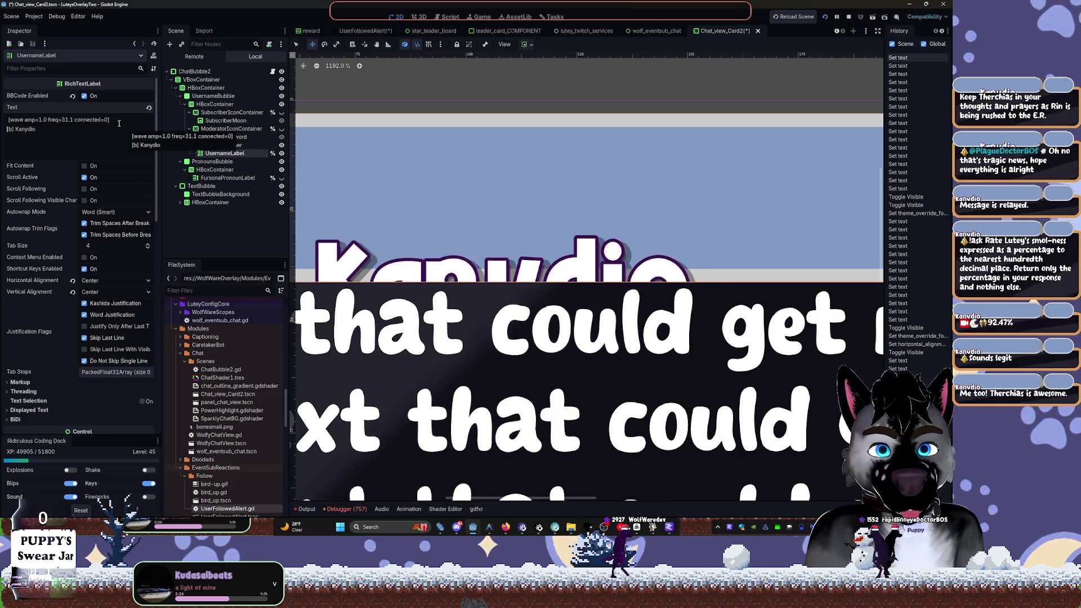
{"action": "key", "text": "BackSpace"}
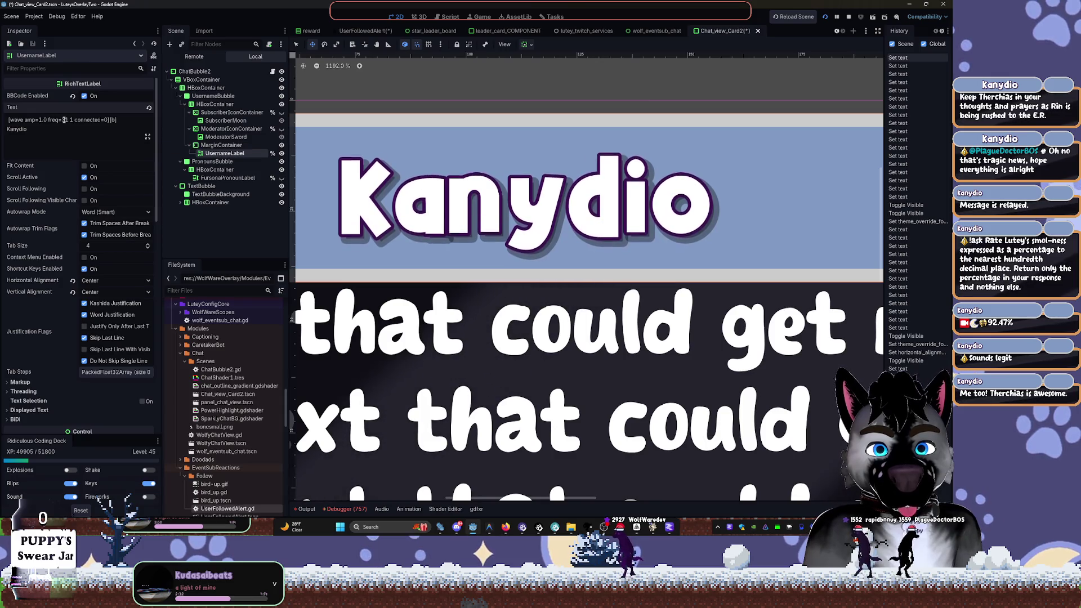
{"action": "key", "text": "BackSpace"}
{"action": "key", "text": "Left"}
{"action": "key", "text": "Left"}
{"action": "key", "text": "Left"}
{"action": "type", "text": "3"}
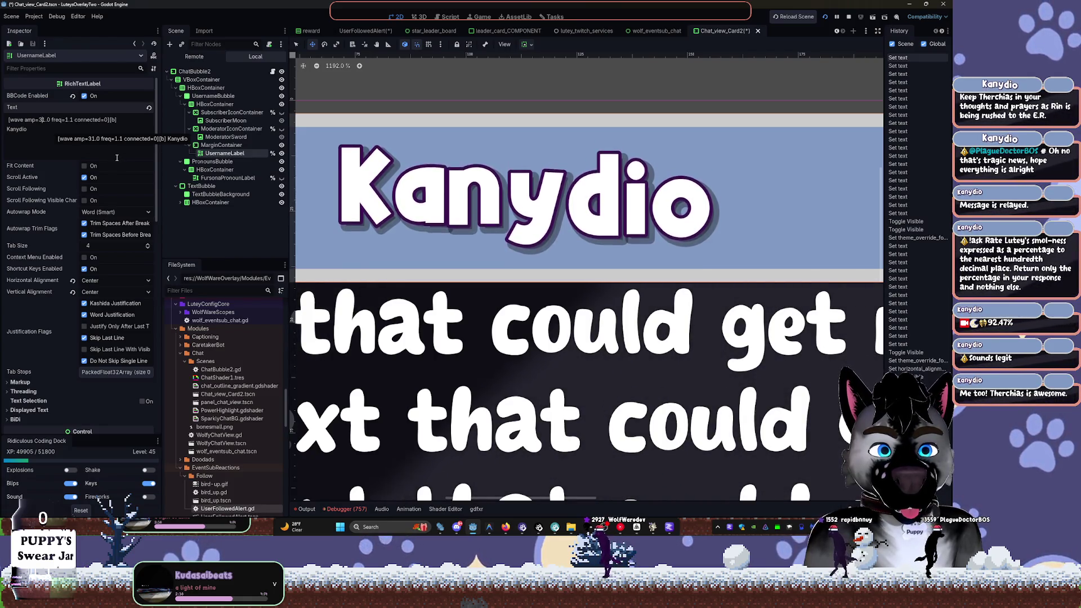
Set the wave frequency to 1.6, keeping amplitude at 31.0
{"action": "left_click", "coordinate": [67, 120]}
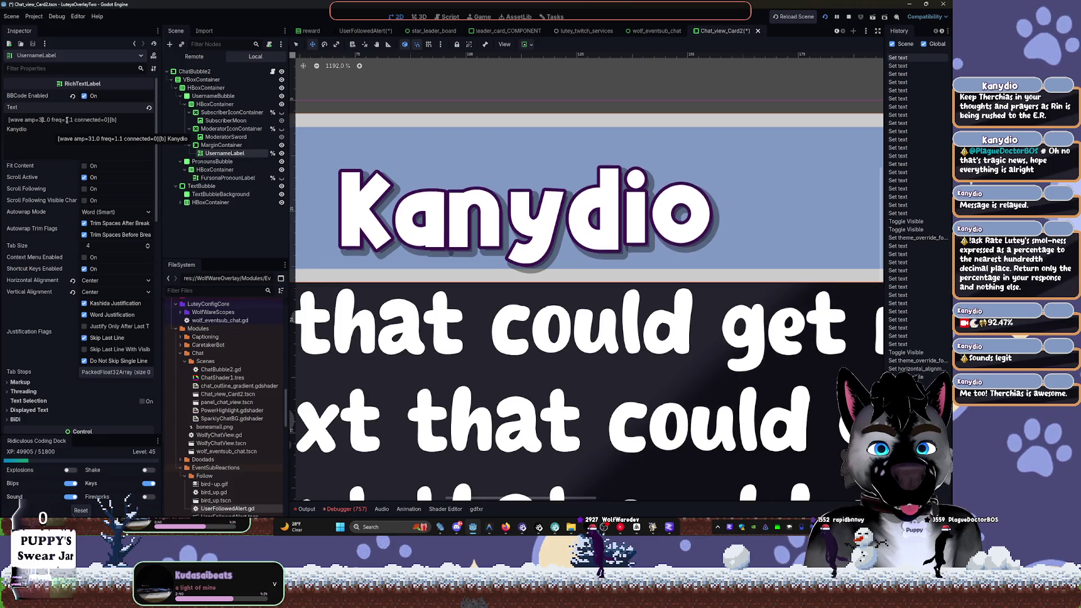
{"action": "type", "text": "2"}
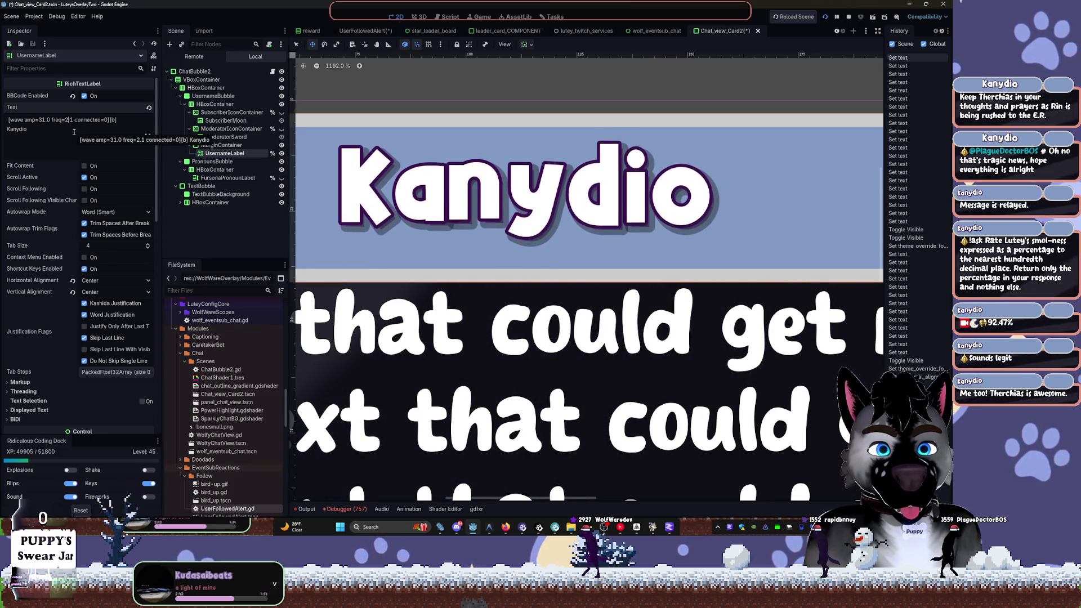
{"action": "key", "text": "BackSpace"}
{"action": "key", "text": "Delete"}
{"action": "key", "text": "Delete"}
{"action": "type", "text": "1.4"}
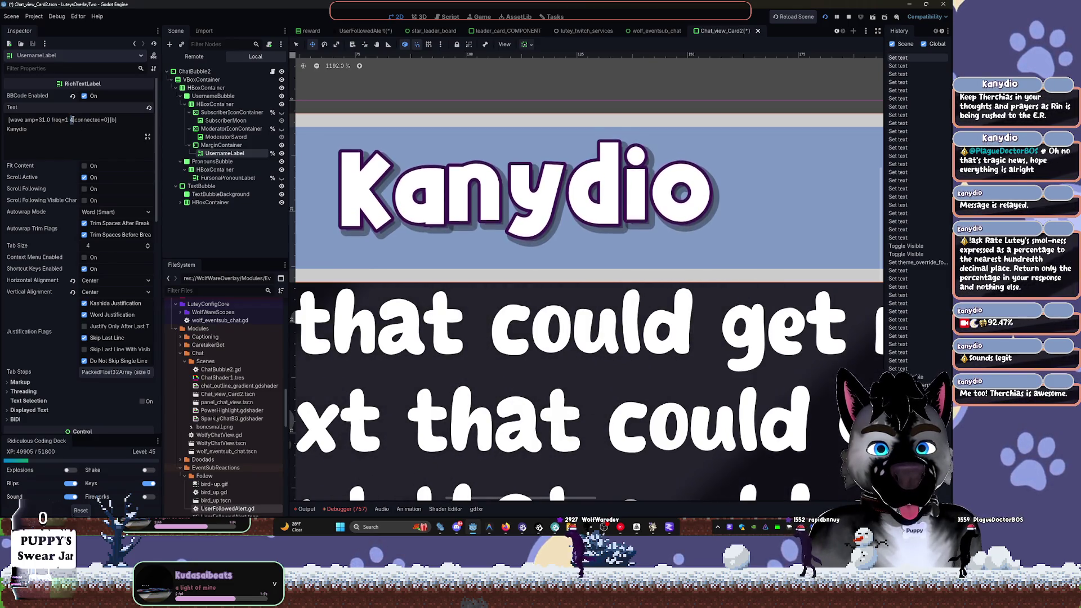
{"action": "key", "text": "BackSpace"}
{"action": "type", "text": "6"}
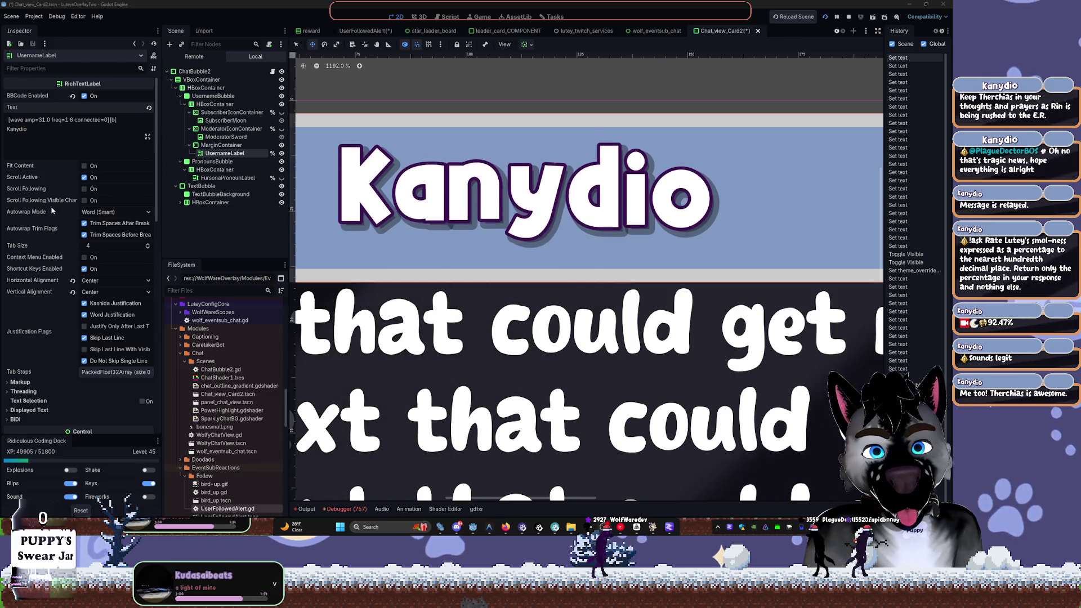
Zoom out to see the whole bubble, save Chat_view_Card2, and select UsernameBubble
{"action": "scroll", "coordinate": [505, 295], "scroll_direction": "down", "scroll_amount": 5}
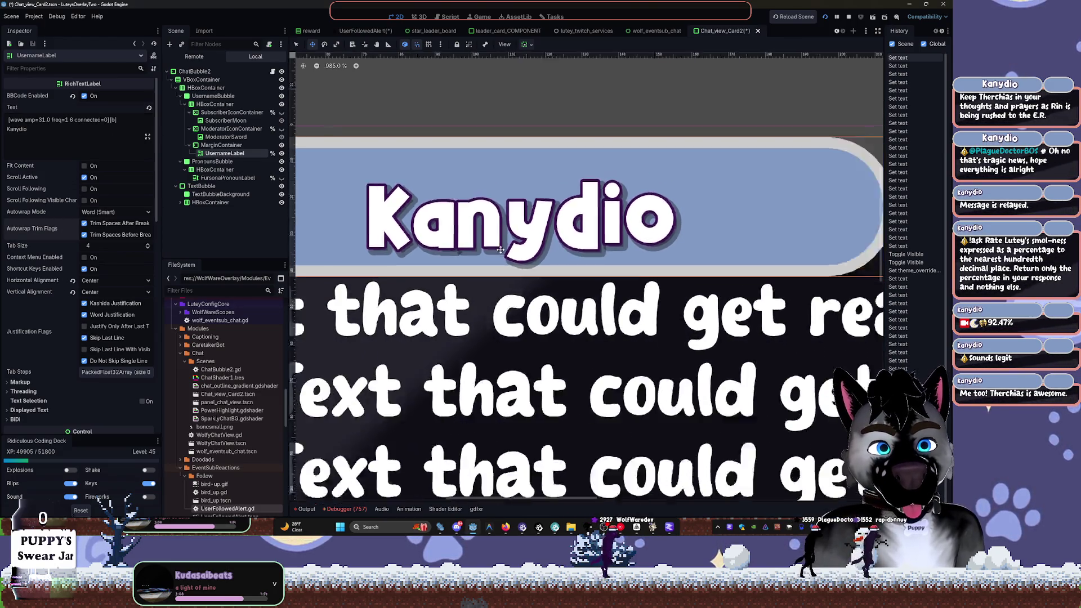
{"action": "scroll", "coordinate": [504, 295], "scroll_direction": "down", "scroll_amount": 5}
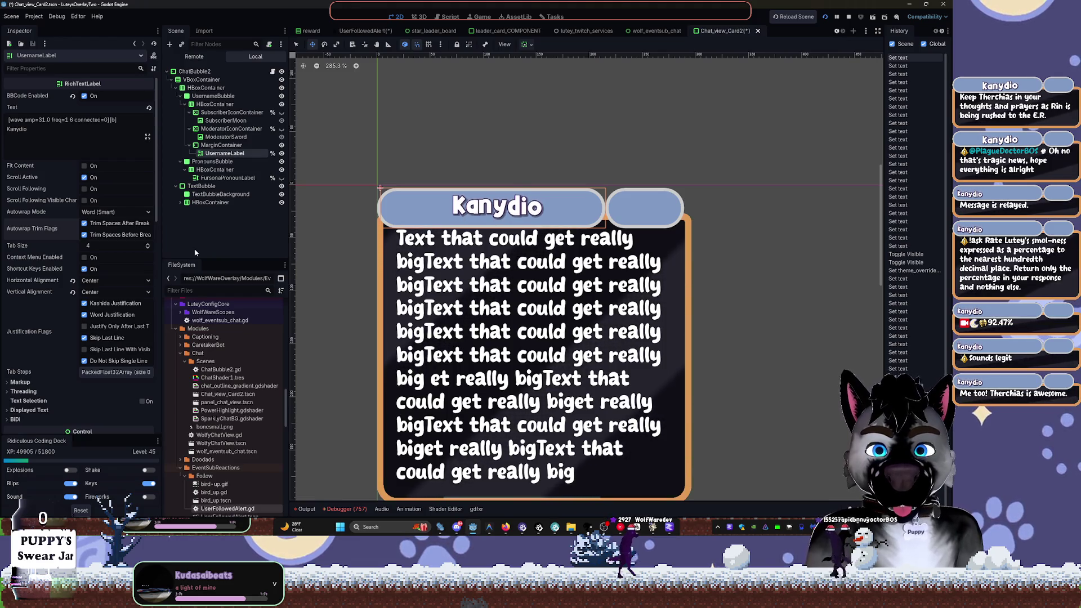
{"action": "key", "text": "ctrl+s"}
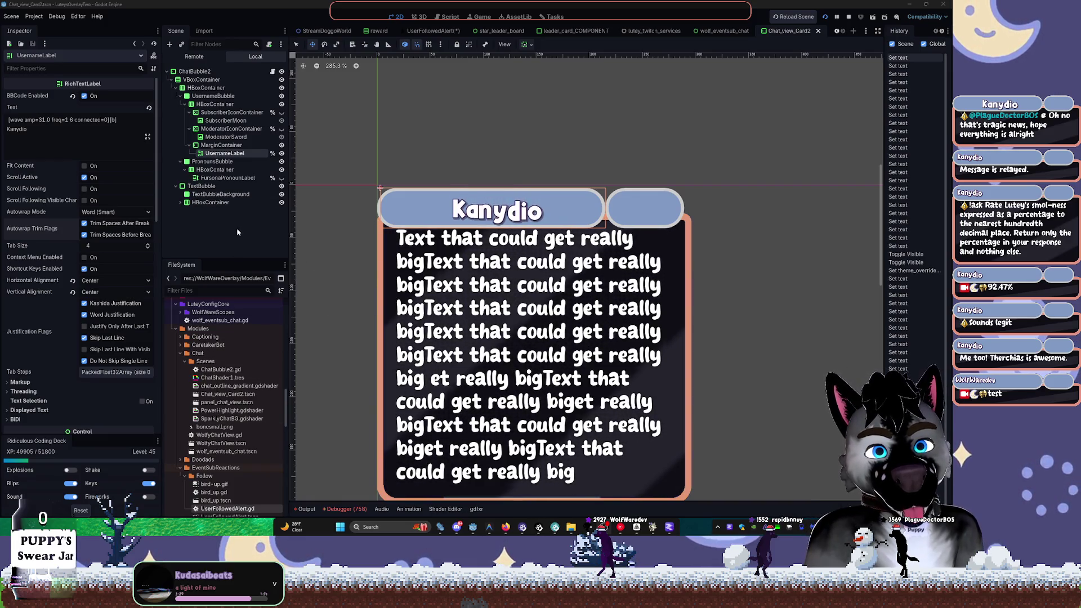
{"action": "left_click", "coordinate": [212, 96]}
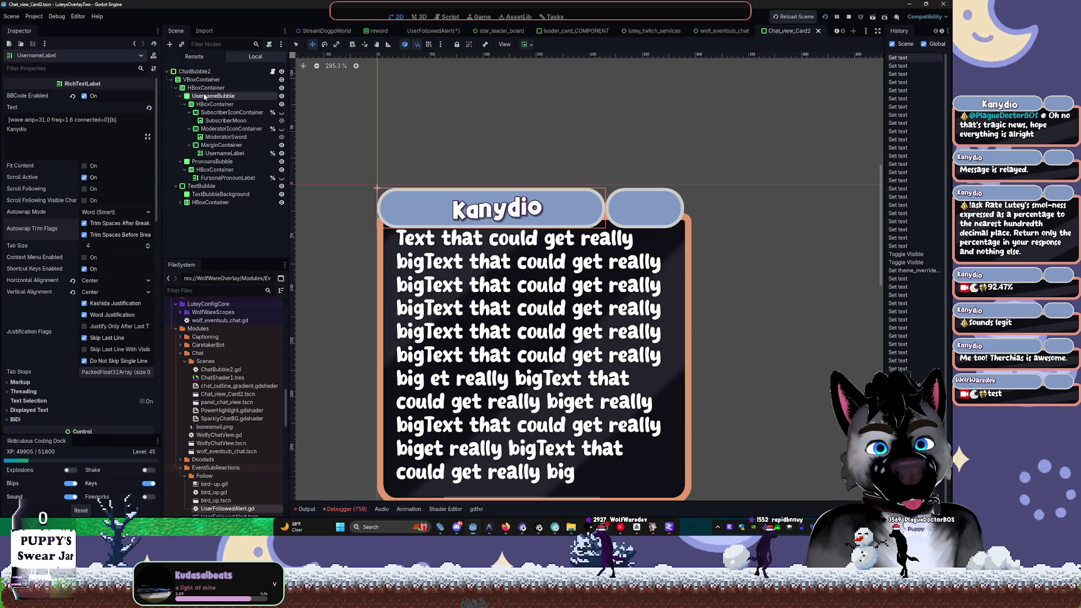
Toggle UsernameBubble and PronounsBubble visibility on and off, collapsing their branches
{"action": "left_click", "coordinate": [282, 96]}
{"action": "left_click", "coordinate": [281, 97]}
{"action": "left_click", "coordinate": [282, 96]}
{"action": "left_click", "coordinate": [180, 96]}
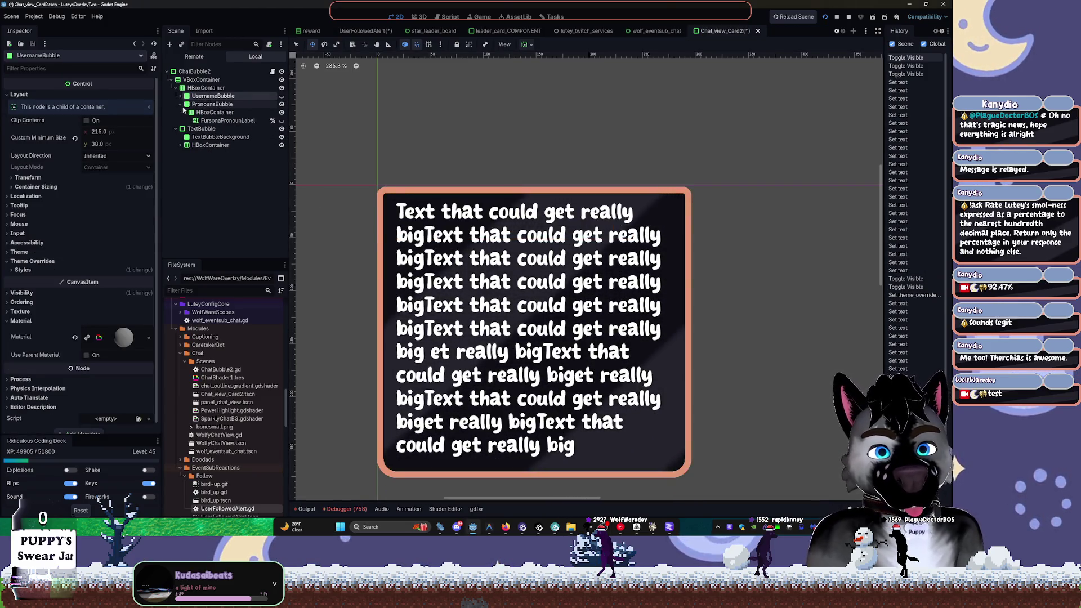
{"action": "left_click", "coordinate": [180, 104]}
{"action": "left_click", "coordinate": [281, 104]}
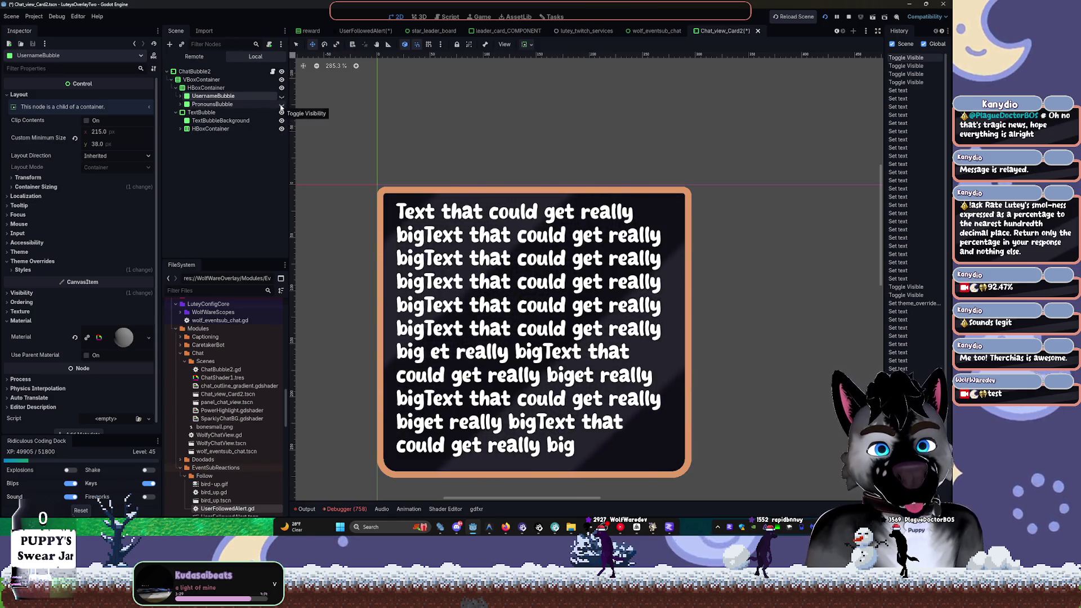
{"action": "left_click", "coordinate": [281, 104]}
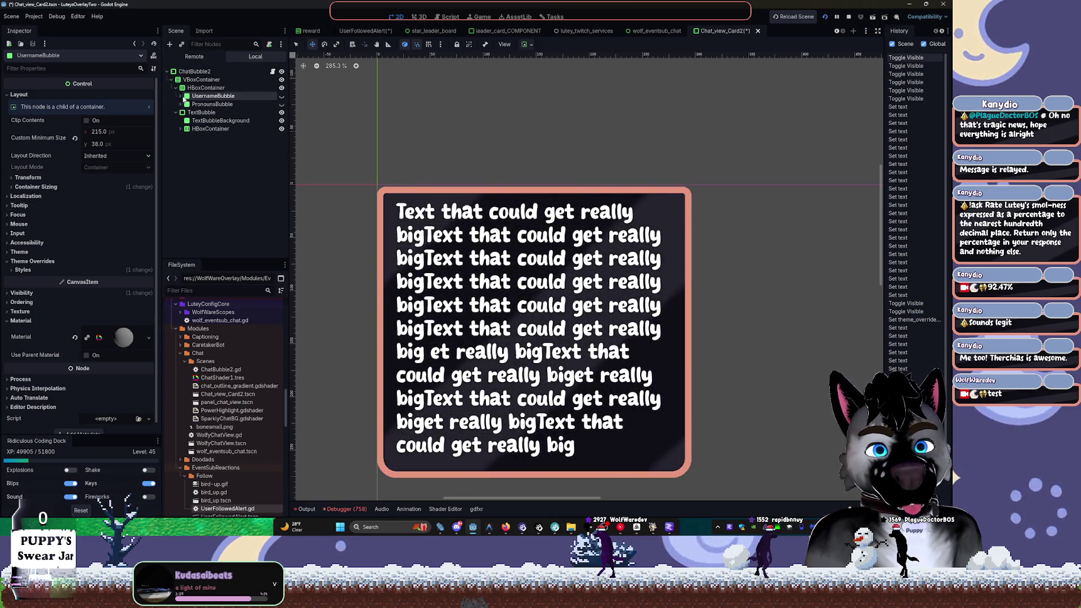
{"action": "left_click", "coordinate": [282, 104]}
Leave both bubbles hidden, collapse HBoxContainer, and switch to the browser
{"action": "left_click", "coordinate": [282, 97]}
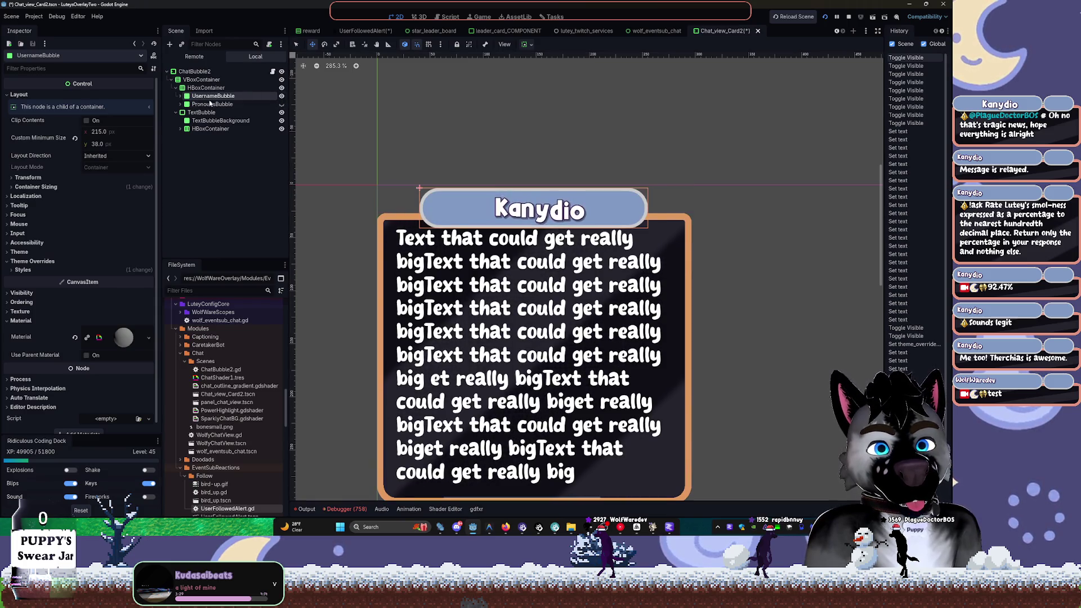
{"action": "left_click", "coordinate": [281, 104]}
{"action": "left_click", "coordinate": [180, 104]}
{"action": "left_click", "coordinate": [281, 104]}
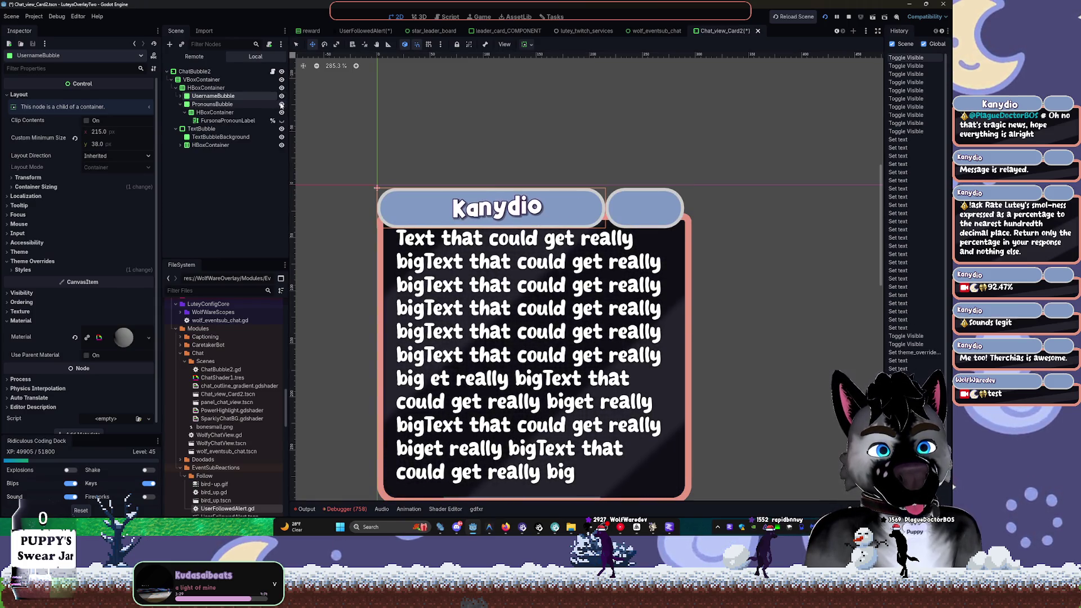
{"action": "left_click", "coordinate": [282, 104]}
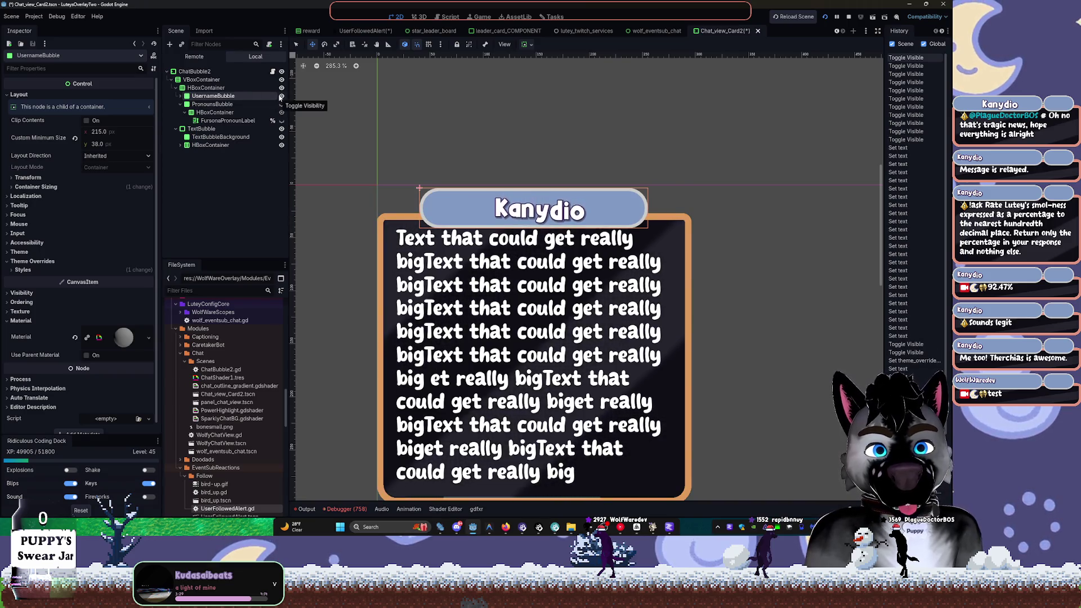
{"action": "left_click", "coordinate": [280, 96]}
{"action": "left_click", "coordinate": [184, 105]}
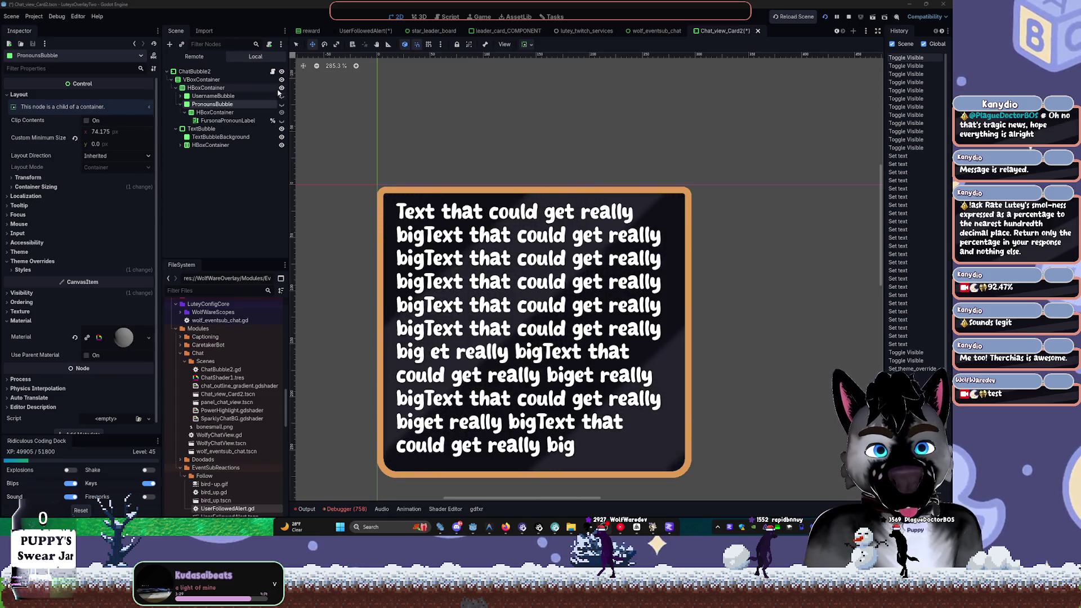
{"action": "key", "text": "Left"}
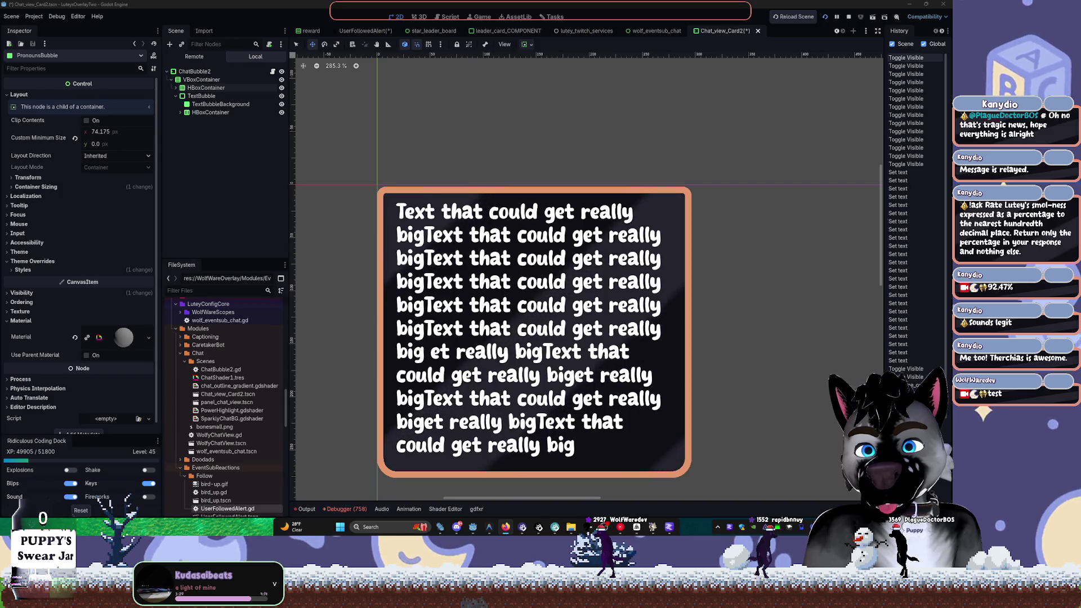
{"action": "key", "text": "alt+Tab"}
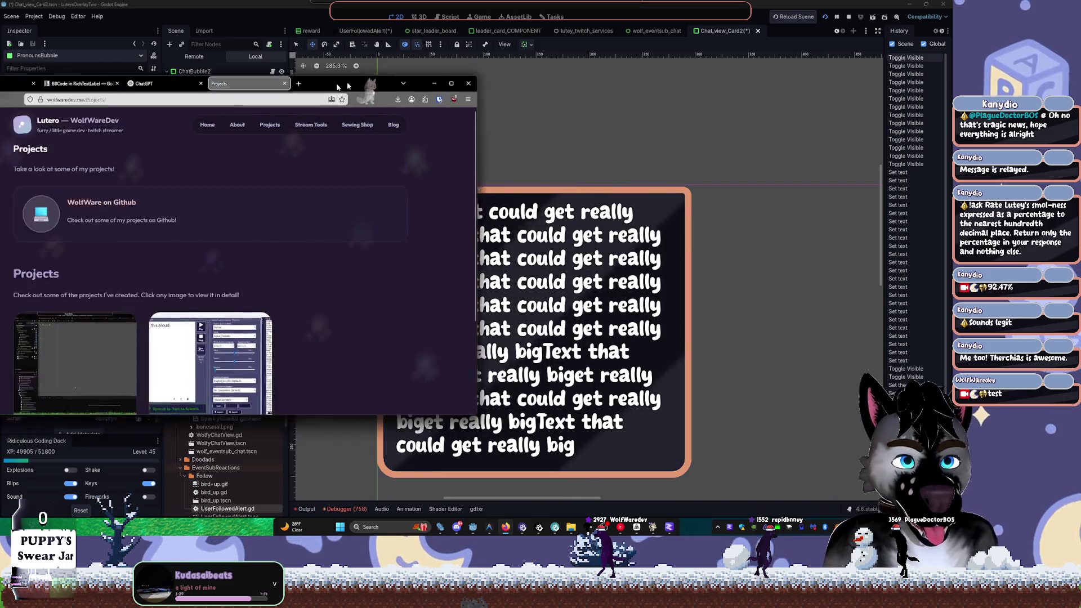
Maximize the browser and go to the Sewing Shop page
{"action": "left_click_drag", "start_coordinate": [331, 85], "coordinate": [500, 85]}
{"action": "double_click", "coordinate": [500, 85]}
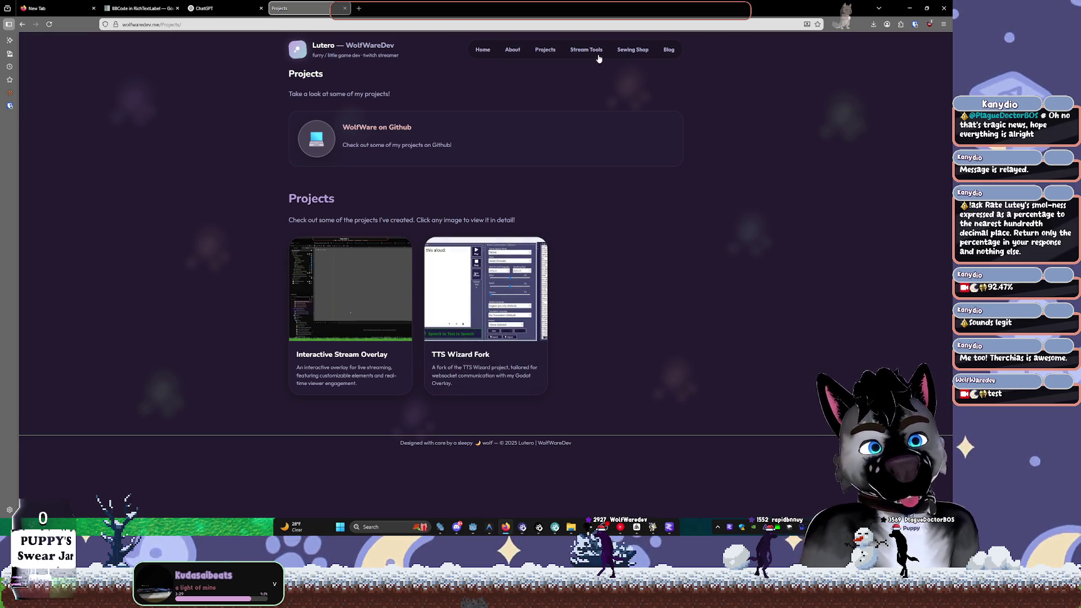
{"action": "left_click", "coordinate": [631, 51]}
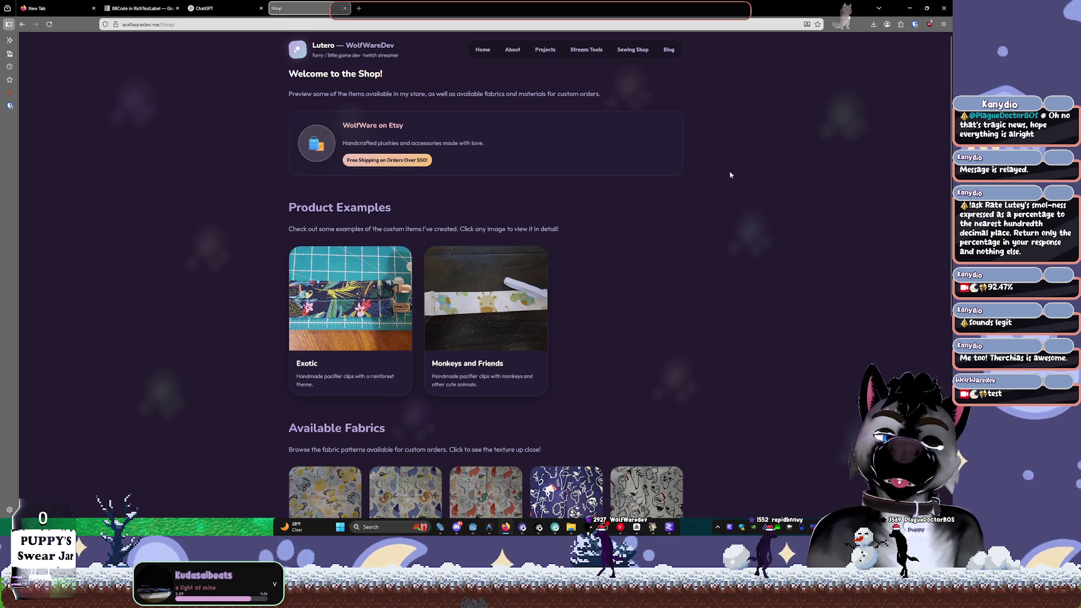
{"action": "scroll", "coordinate": [488, 272], "scroll_direction": "down", "scroll_amount": 2}
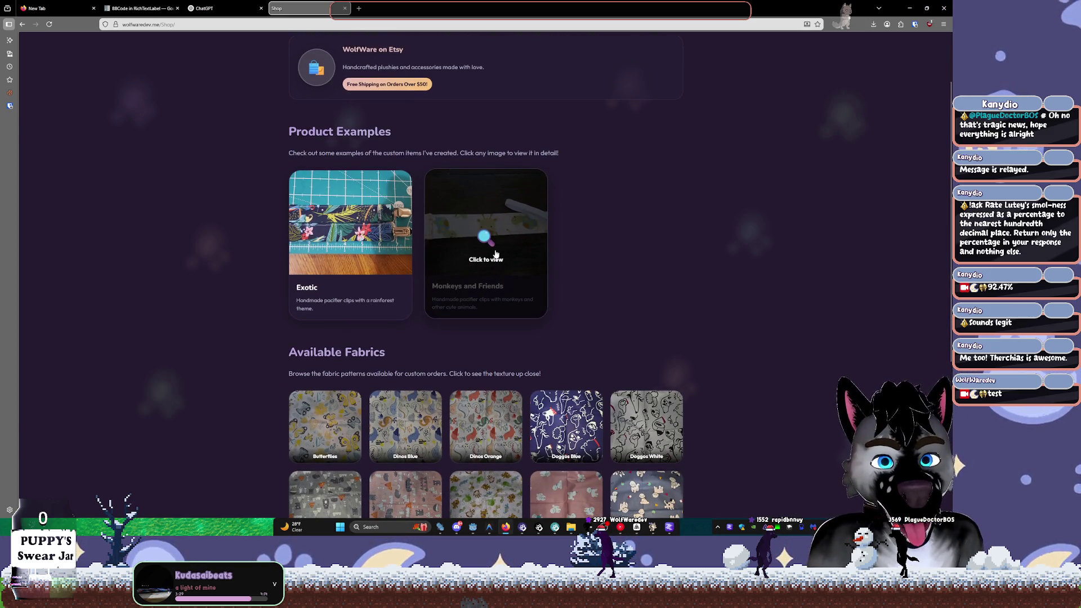
View and close the Monkeys and Friends and Exotic photos, then scroll the fabrics list and back
{"action": "left_click", "coordinate": [495, 254]}
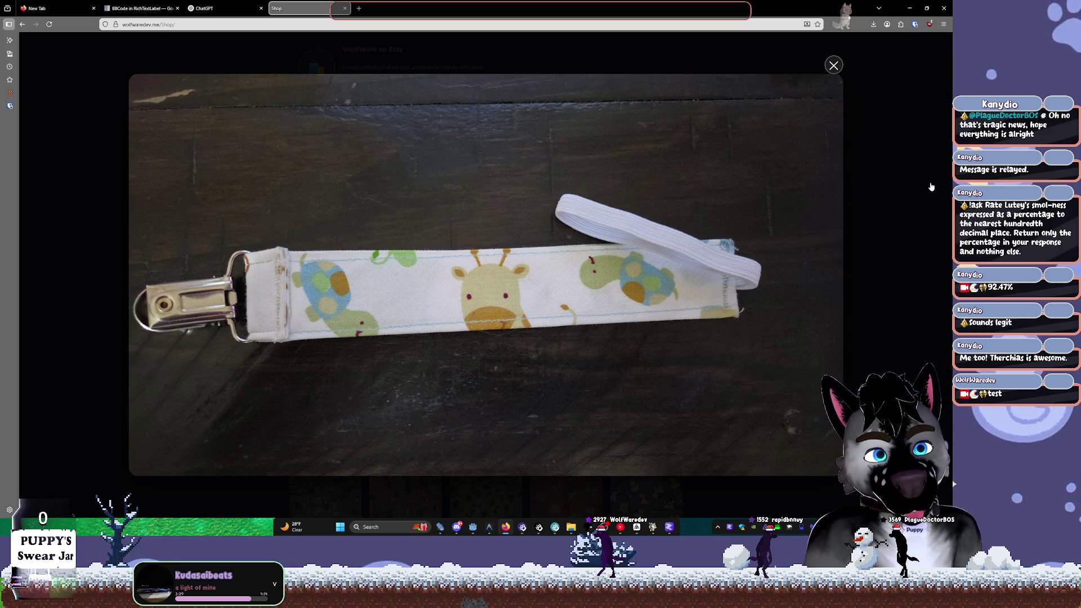
{"action": "left_click", "coordinate": [930, 187]}
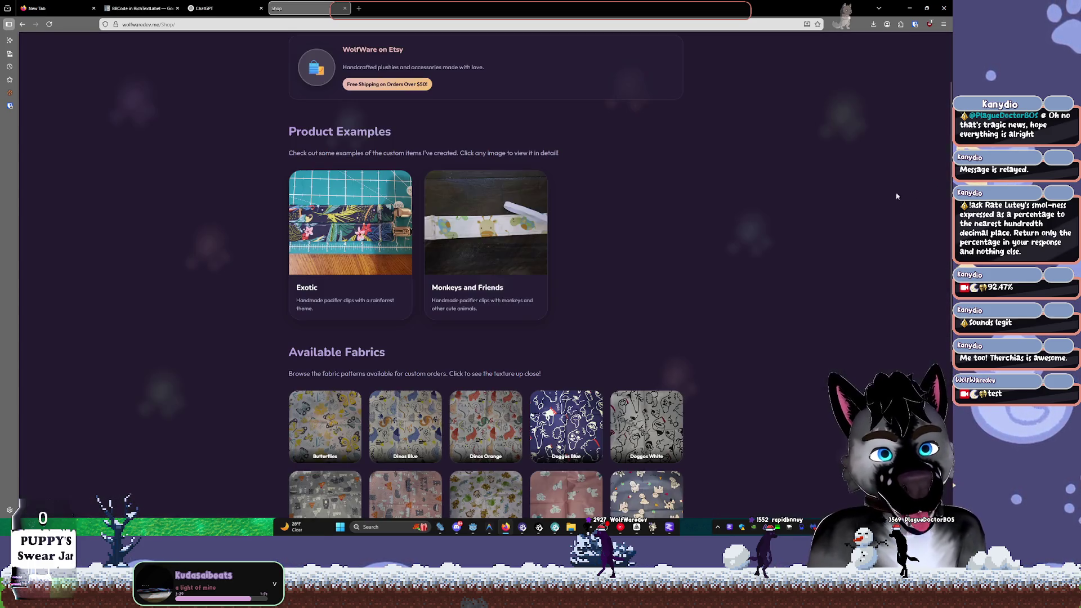
{"action": "left_click", "coordinate": [372, 183]}
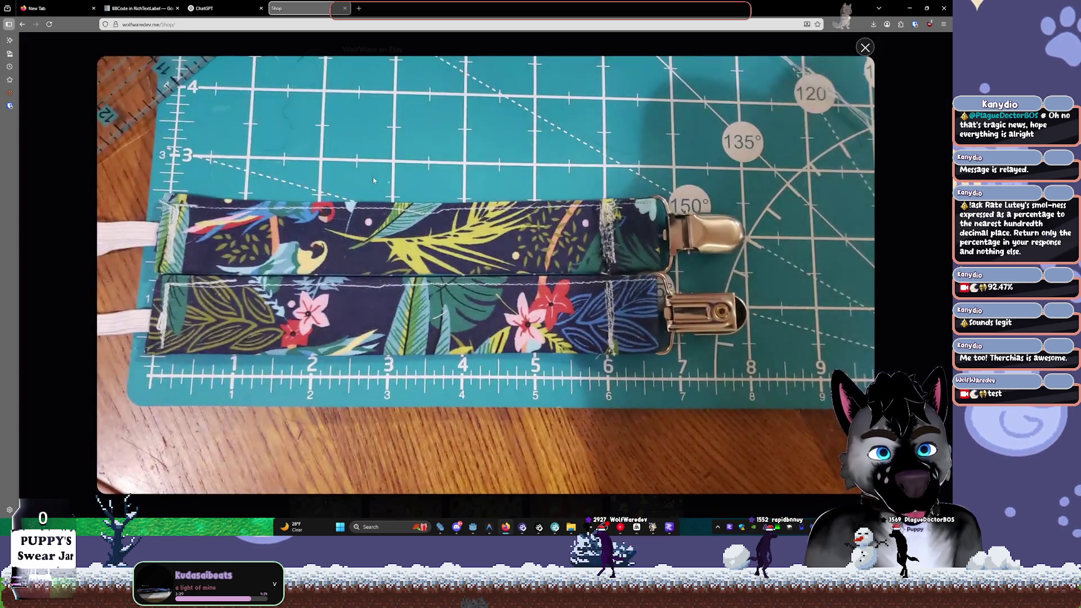
{"action": "left_click", "coordinate": [929, 208]}
{"action": "left_click", "coordinate": [374, 256]}
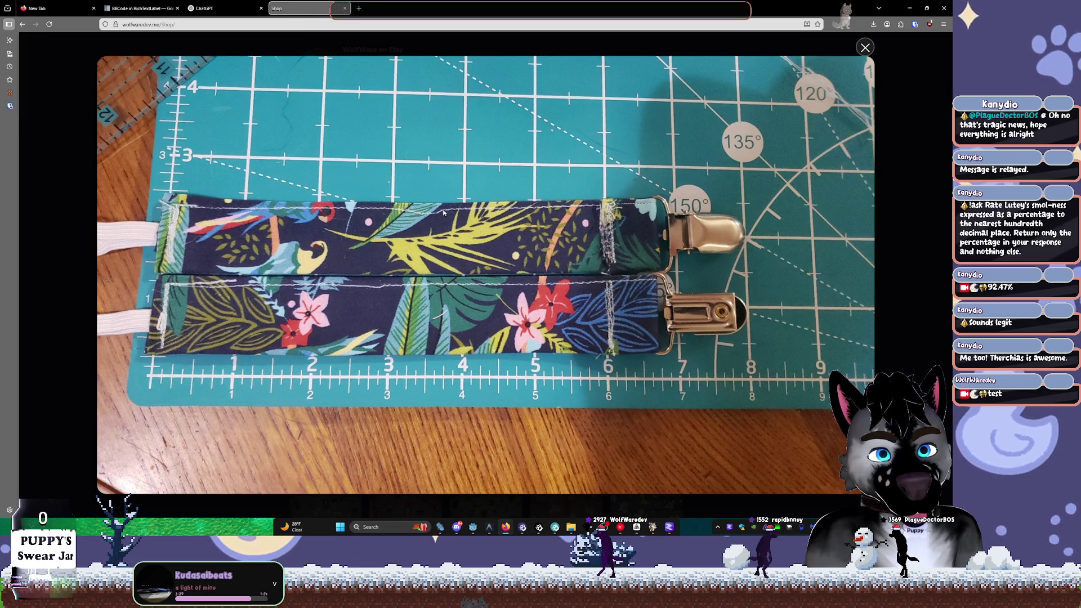
{"action": "left_click", "coordinate": [940, 200]}
{"action": "scroll", "coordinate": [656, 186], "scroll_direction": "down", "scroll_amount": 5}
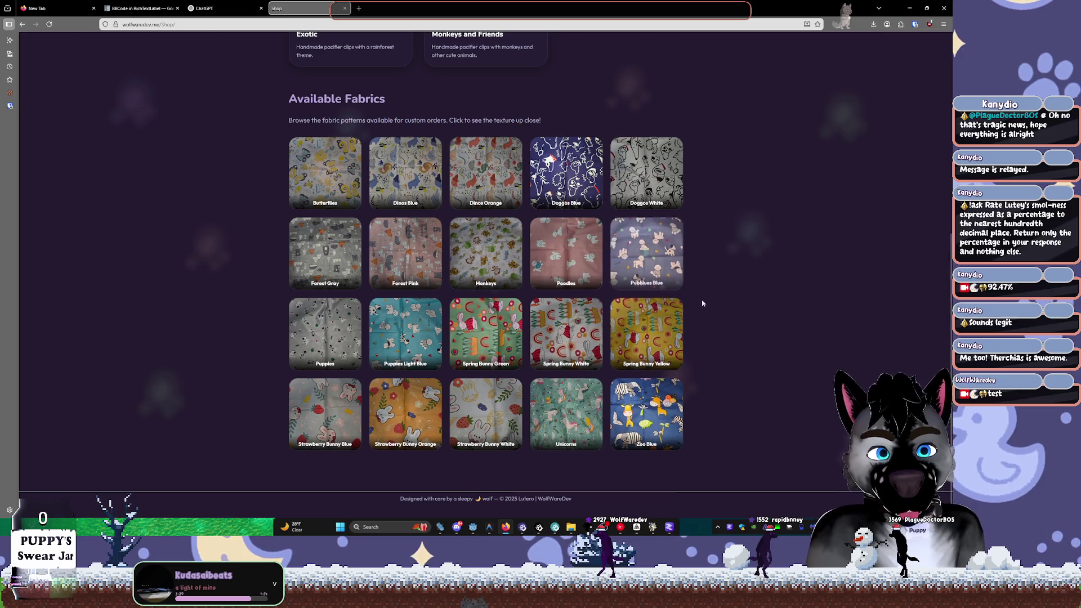
{"action": "scroll", "coordinate": [702, 302], "scroll_direction": "up", "scroll_amount": 5}
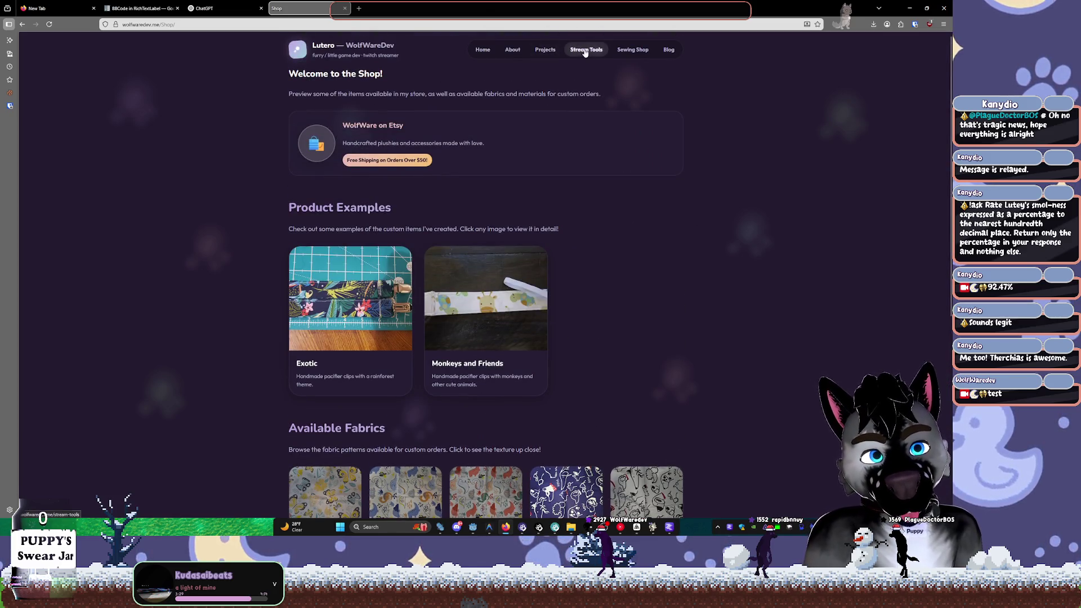
Browse the Stream Tools page from top to bottom and back
{"action": "left_click", "coordinate": [586, 50]}
{"action": "scroll", "coordinate": [756, 259], "scroll_direction": "down", "scroll_amount": 3}
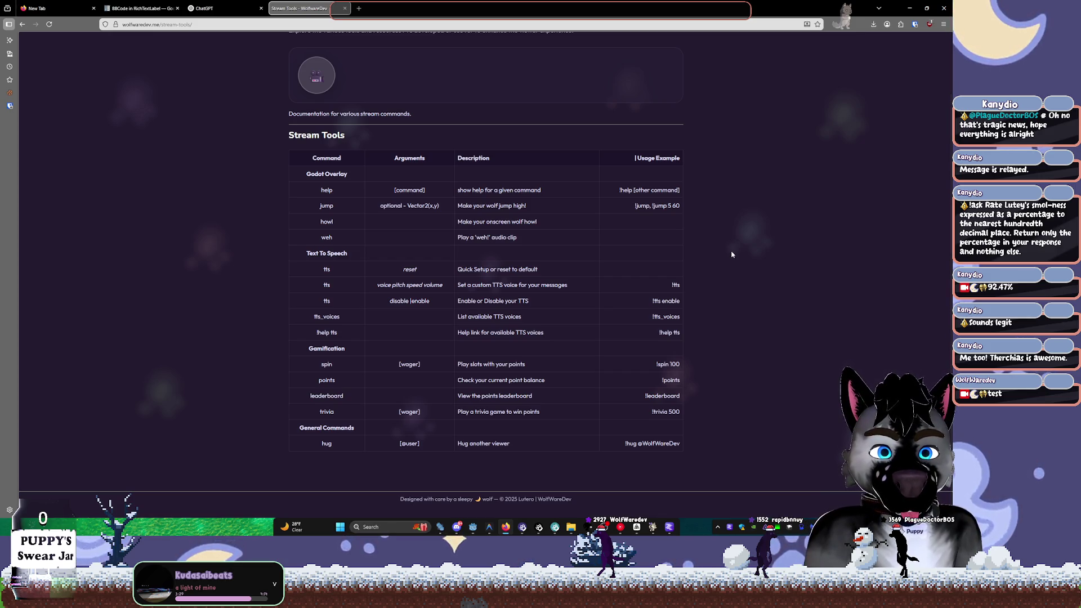
{"action": "scroll", "coordinate": [733, 255], "scroll_direction": "up", "scroll_amount": 2}
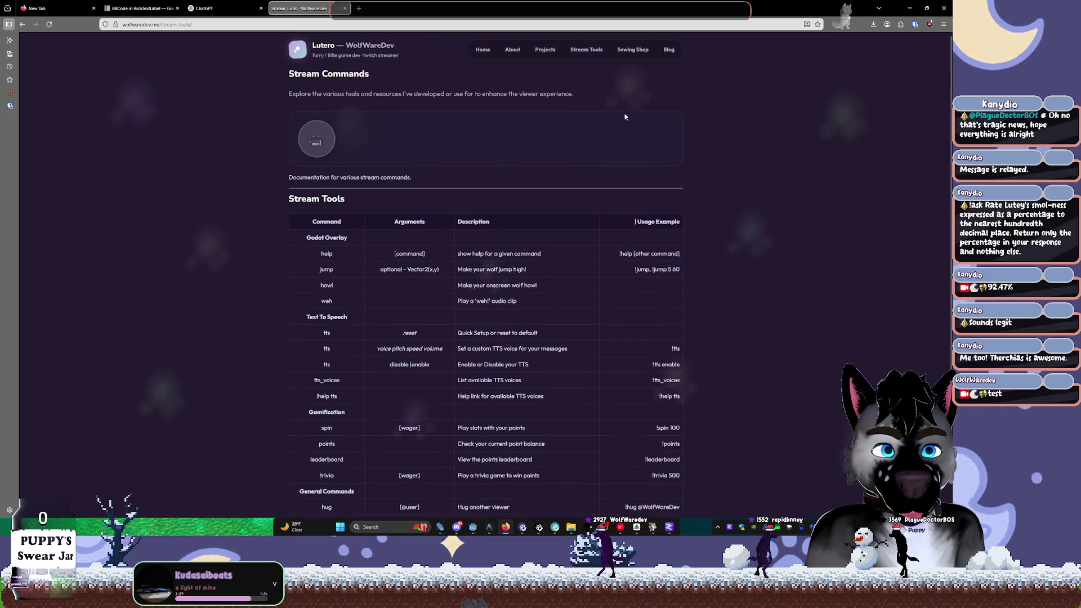
Tour the Sewing Shop, Blog and Home pages, ending on the About page
{"action": "left_click", "coordinate": [633, 50]}
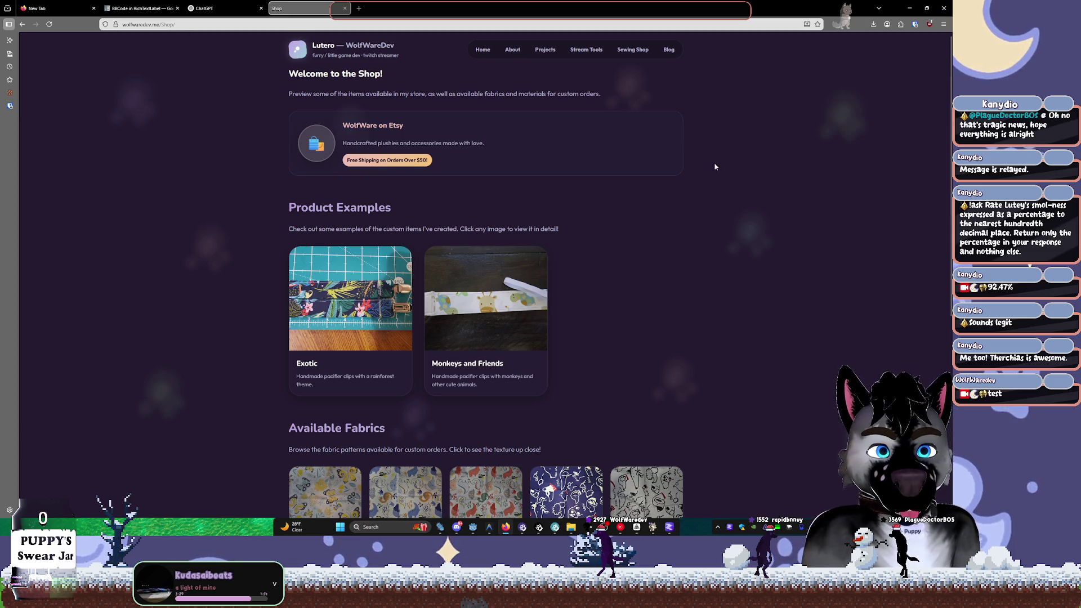
{"action": "left_click", "coordinate": [669, 50]}
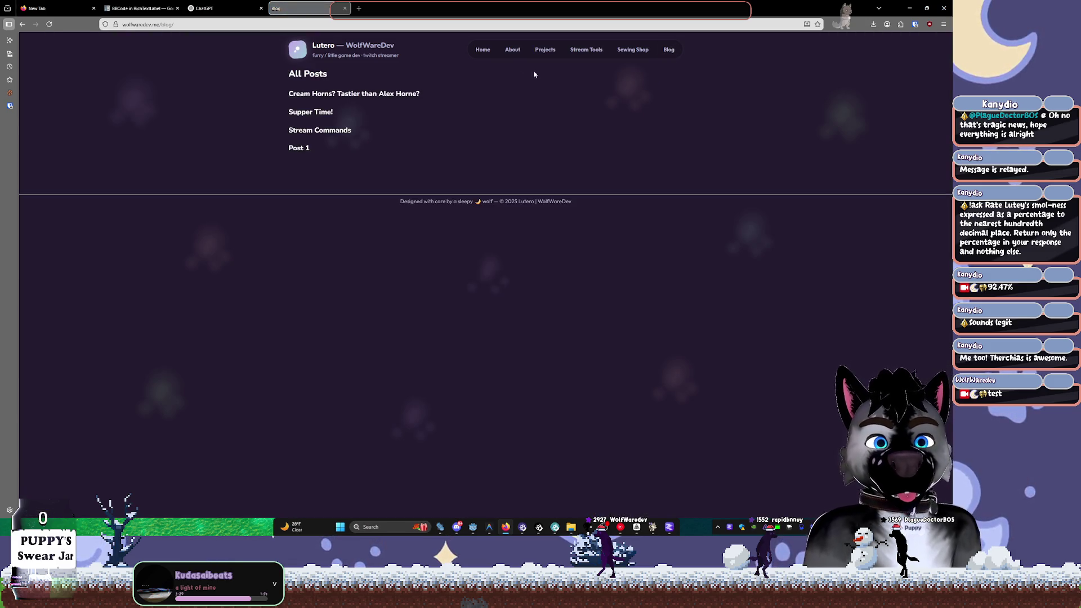
{"action": "left_click", "coordinate": [485, 52]}
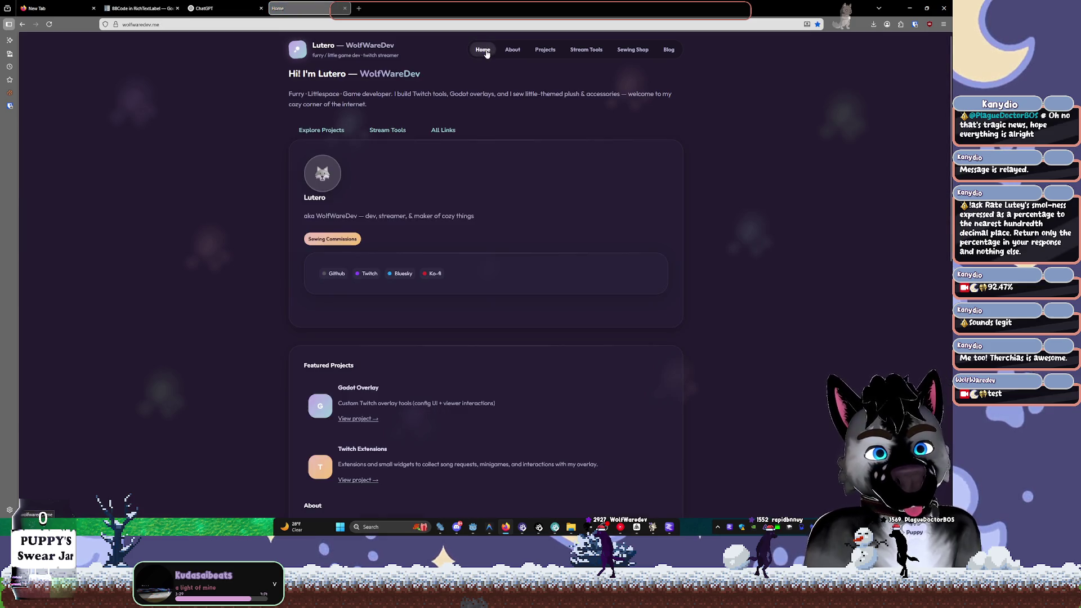
{"action": "scroll", "coordinate": [728, 167], "scroll_direction": "down", "scroll_amount": 1}
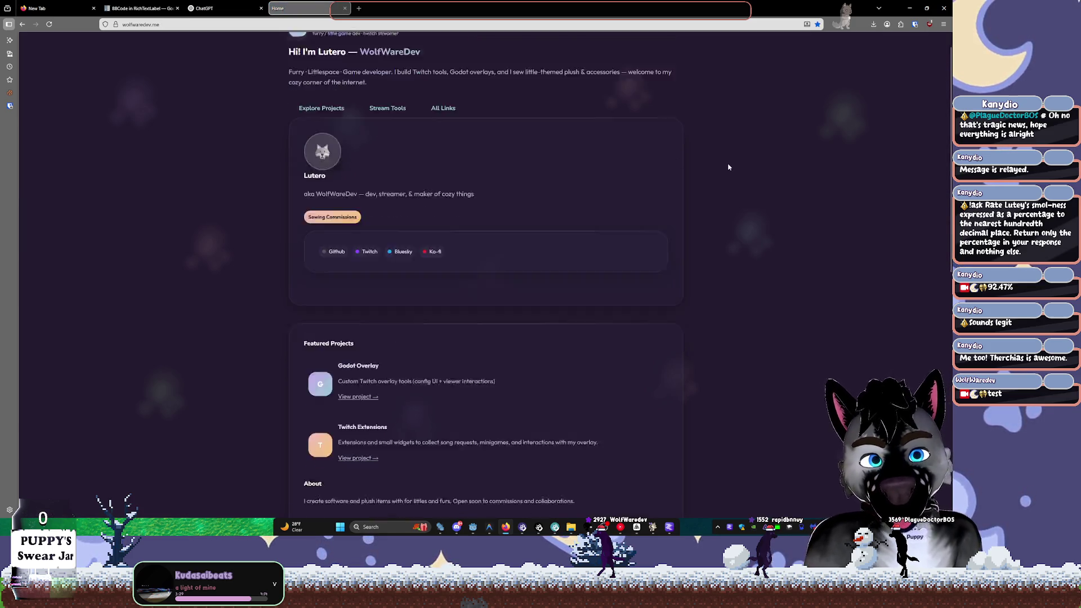
{"action": "scroll", "coordinate": [728, 167], "scroll_direction": "down", "scroll_amount": 3}
{"action": "scroll", "coordinate": [733, 155], "scroll_direction": "up", "scroll_amount": 5}
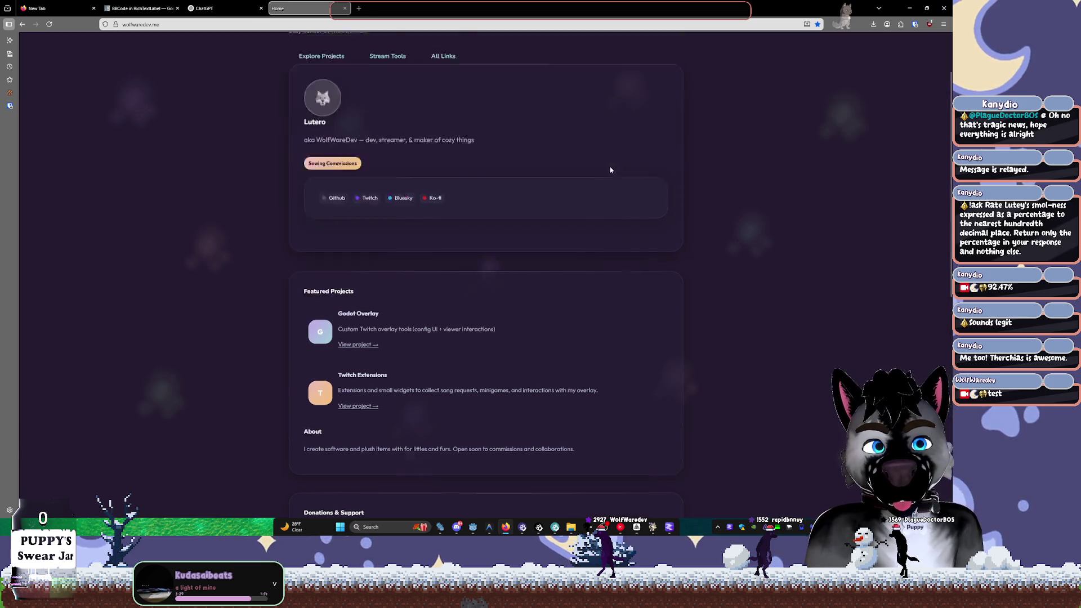
{"action": "left_click", "coordinate": [524, 51]}
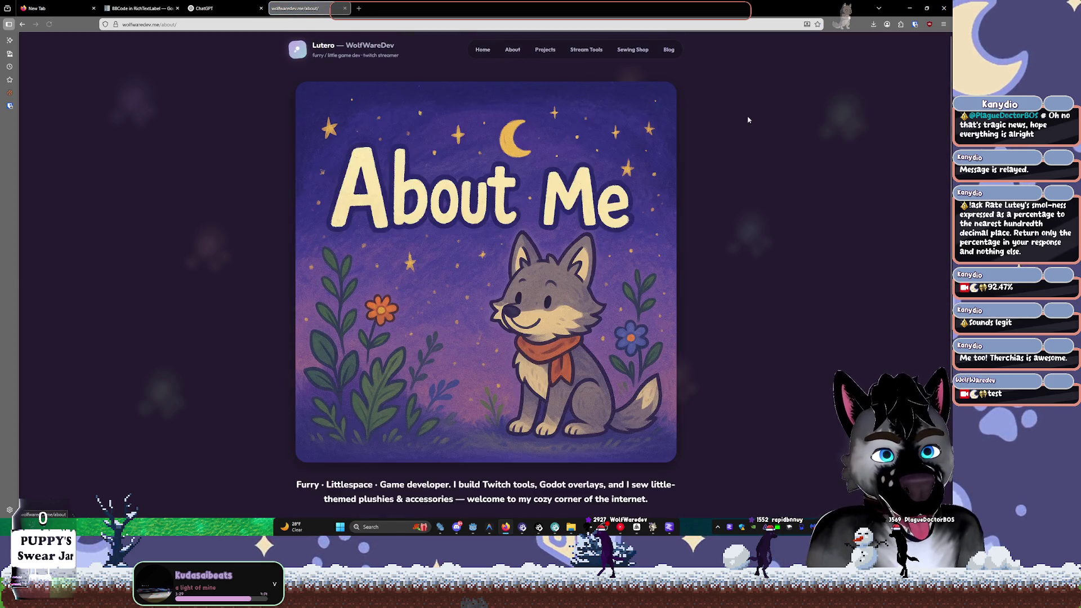
Read through the About Me page, then return to the Godot editor
{"action": "scroll", "coordinate": [737, 126], "scroll_direction": "down", "scroll_amount": 3}
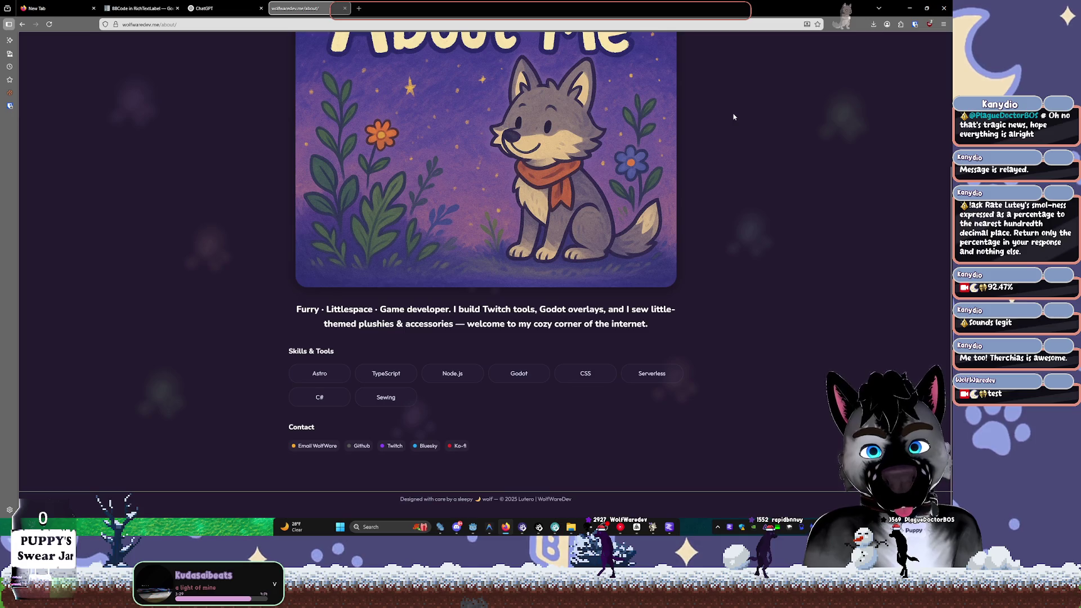
{"action": "scroll", "coordinate": [732, 116], "scroll_direction": "up", "scroll_amount": 1}
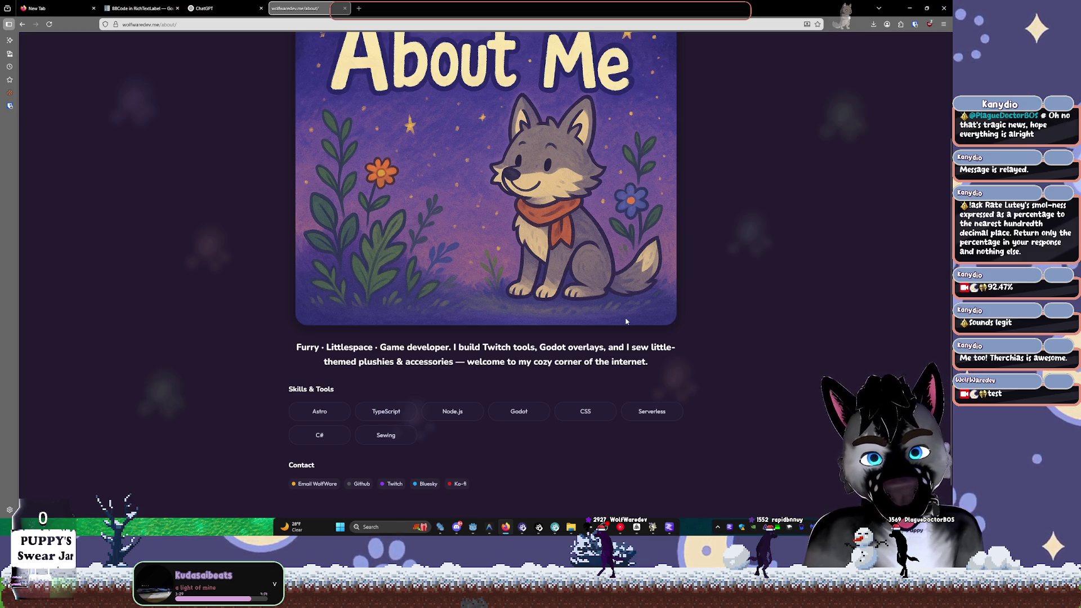
{"action": "scroll", "coordinate": [714, 306], "scroll_direction": "up", "scroll_amount": 3}
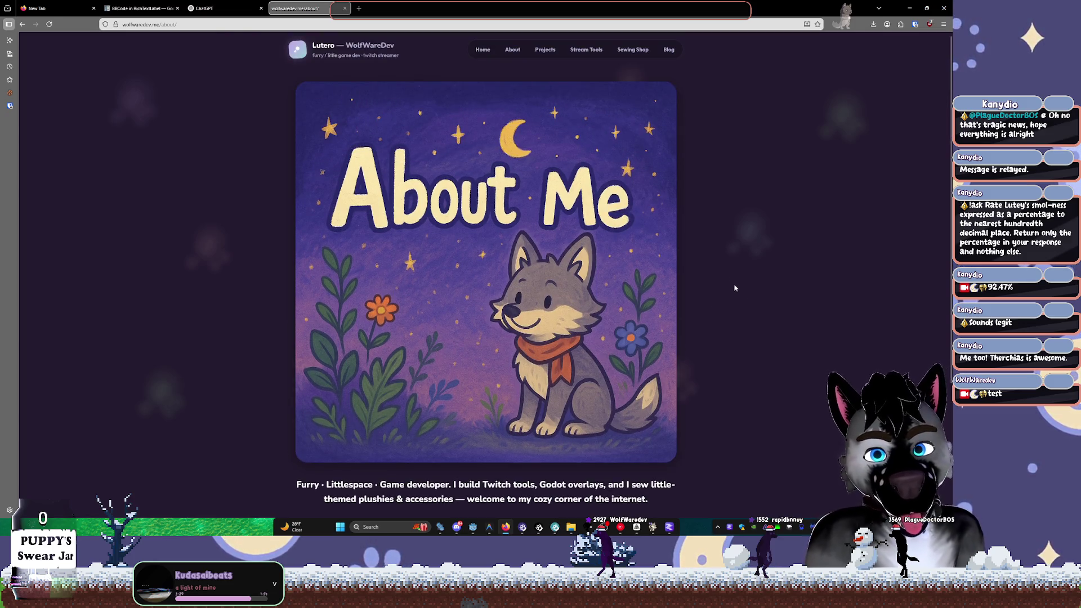
{"action": "key", "text": "alt+Tab"}
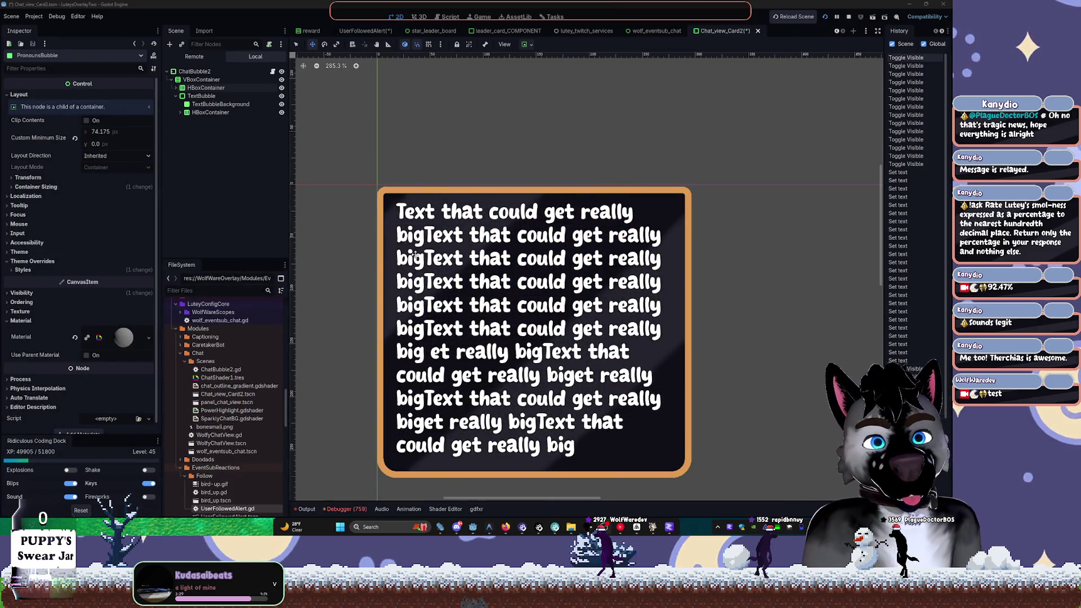
Unhide UsernameBubble, PronounsBubble, its HBoxContainer and FursonaPronounLabel
{"action": "left_click", "coordinate": [411, 183]}
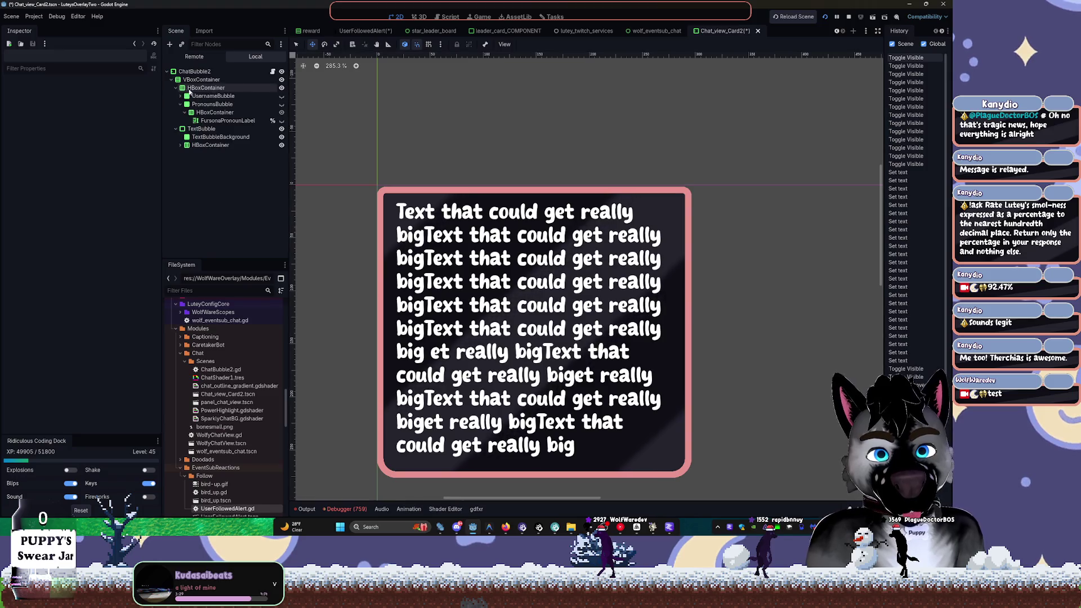
{"action": "left_click", "coordinate": [282, 95]}
{"action": "left_click", "coordinate": [281, 104]}
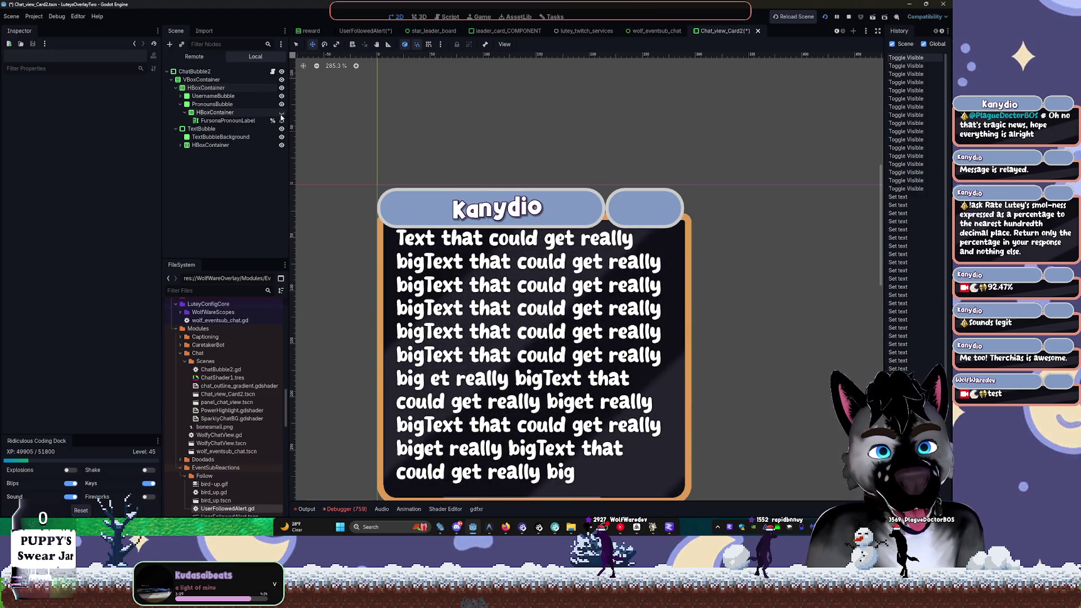
{"action": "left_click", "coordinate": [281, 113]}
{"action": "left_click", "coordinate": [281, 121]}
{"action": "left_click", "coordinate": [283, 123]}
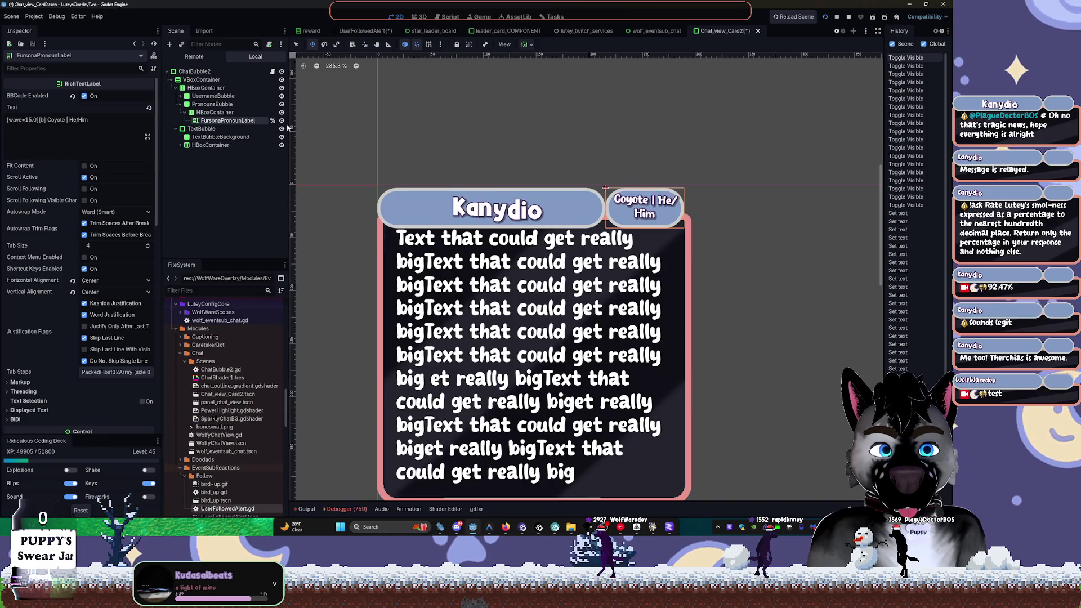
Edit the pronoun label: drop the '|', put bold He/Him on a new line, wave 1.0
{"action": "left_click", "coordinate": [213, 113]}
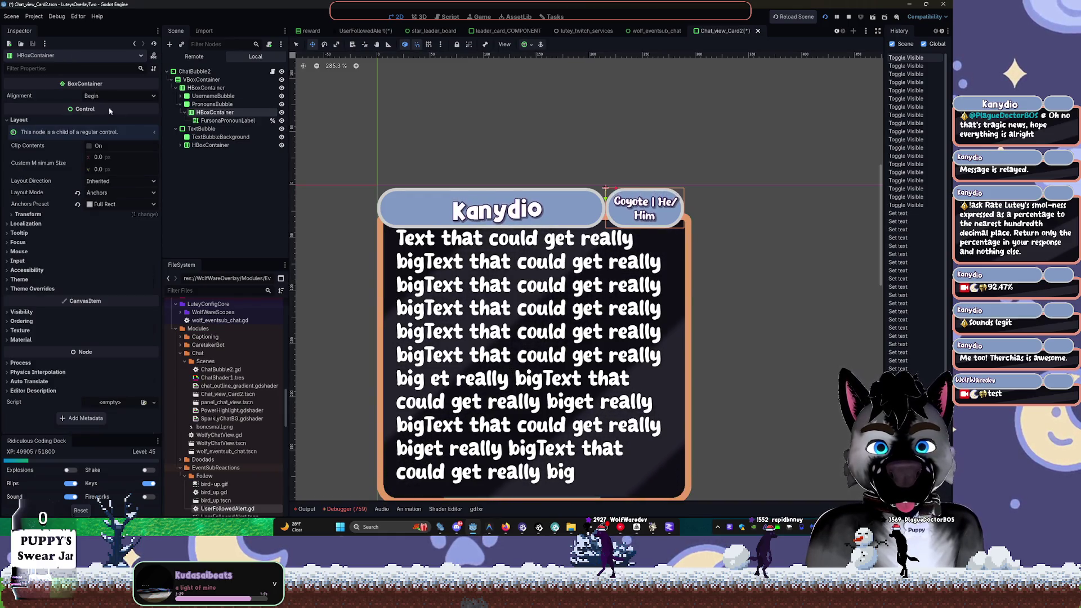
{"action": "left_click", "coordinate": [212, 120]}
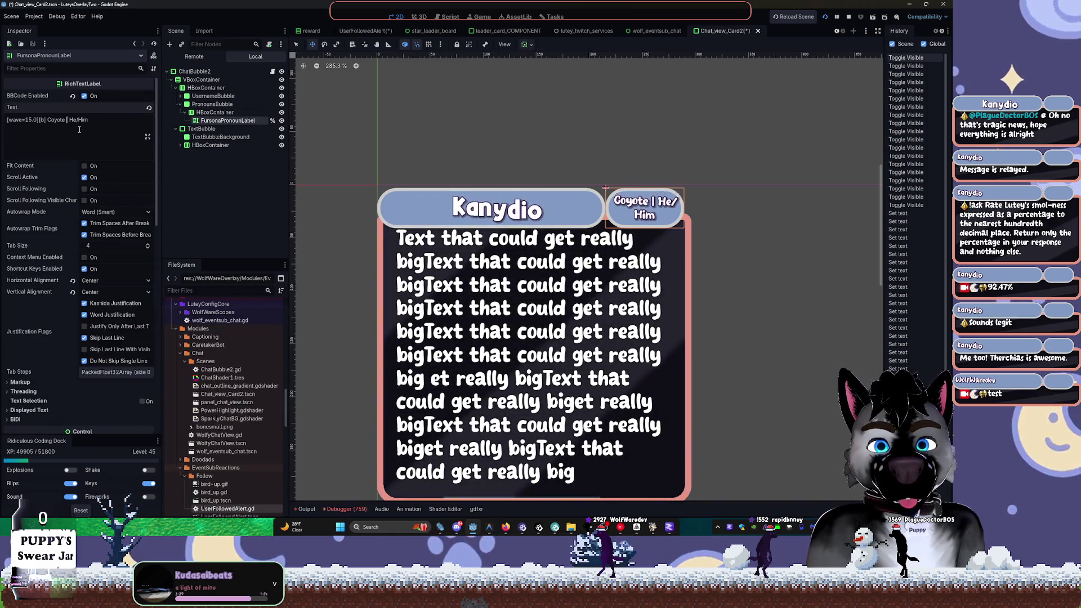
{"action": "key", "text": "BackSpace"}
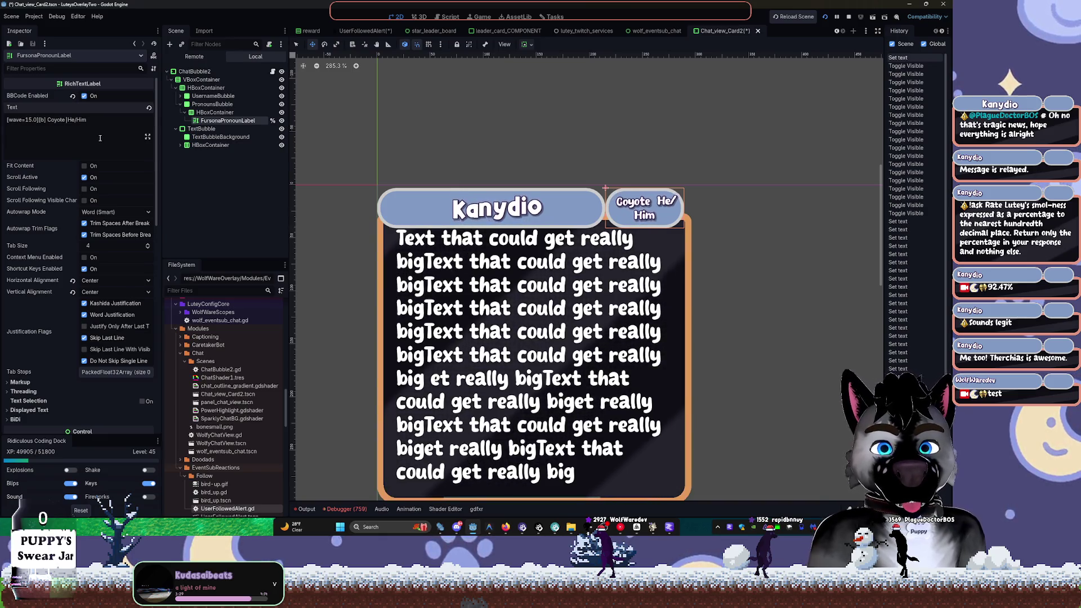
{"action": "key", "text": "Return"}
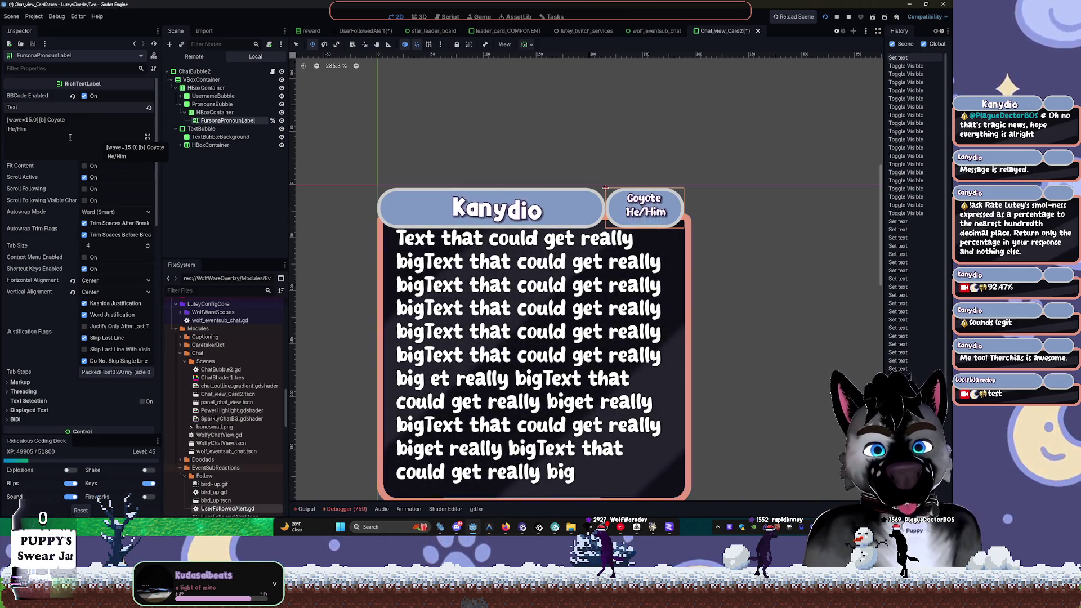
{"action": "type", "text": "["}
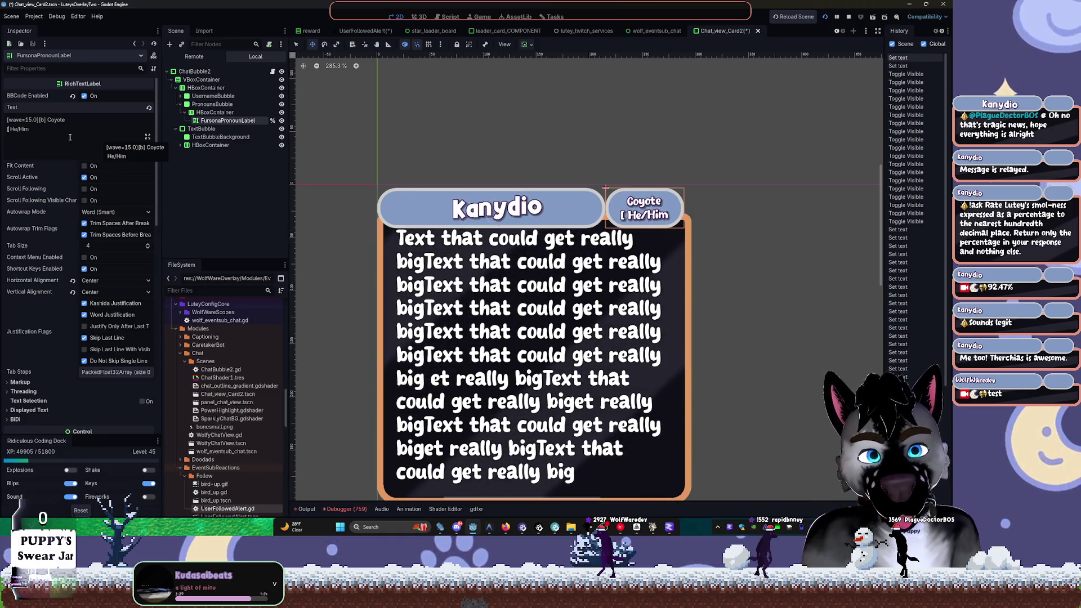
{"action": "type", "text": "b]"}
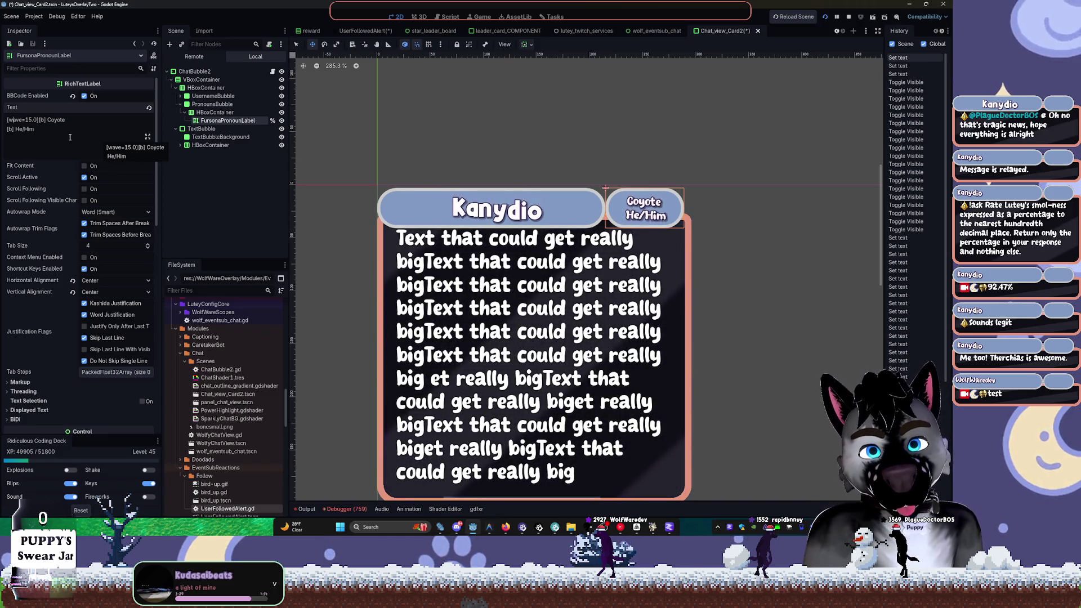
{"action": "key", "text": "BackSpace"}
{"action": "key", "text": "BackSpace"}
{"action": "key", "text": "BackSpace"}
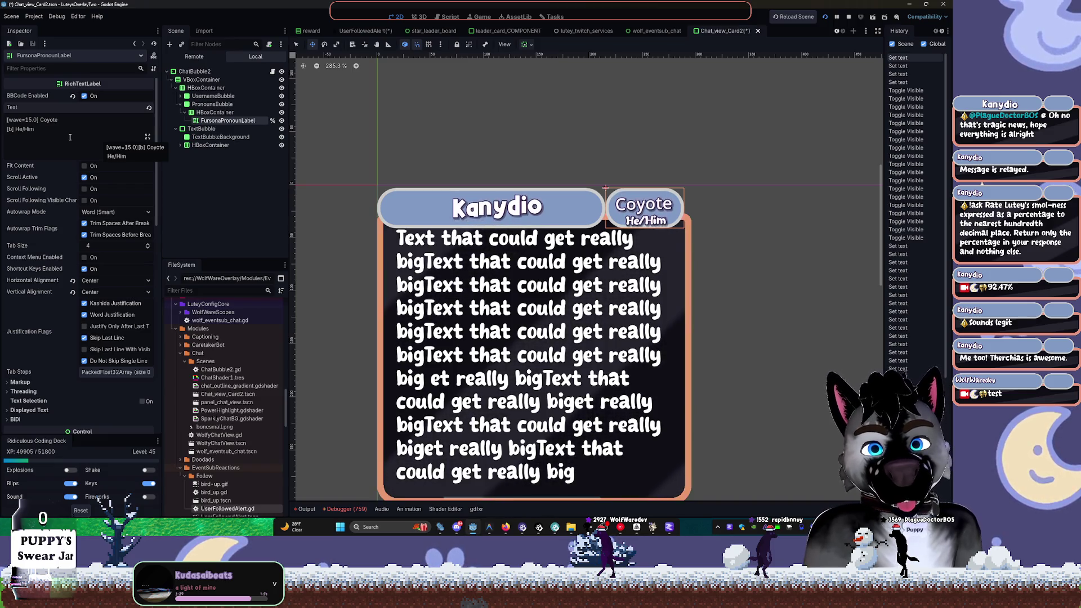
{"action": "key", "text": "BackSpace"}
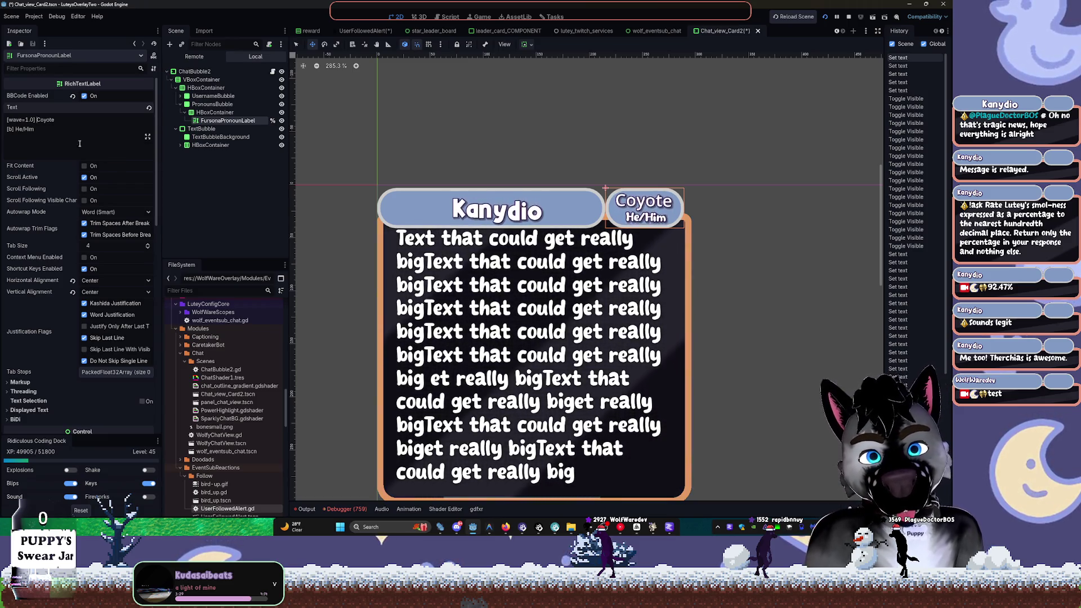
Rework the label's wave parameters (amp=50.0 freq=5.0) between Coyote and He/Him
{"action": "mouse_move", "coordinate": [228, 120]}
{"action": "left_mouse_down"}
{"action": "mouse_move", "coordinate": [213, 96]}
{"action": "mouse_move", "coordinate": [215, 104]}
{"action": "left_mouse_up"}
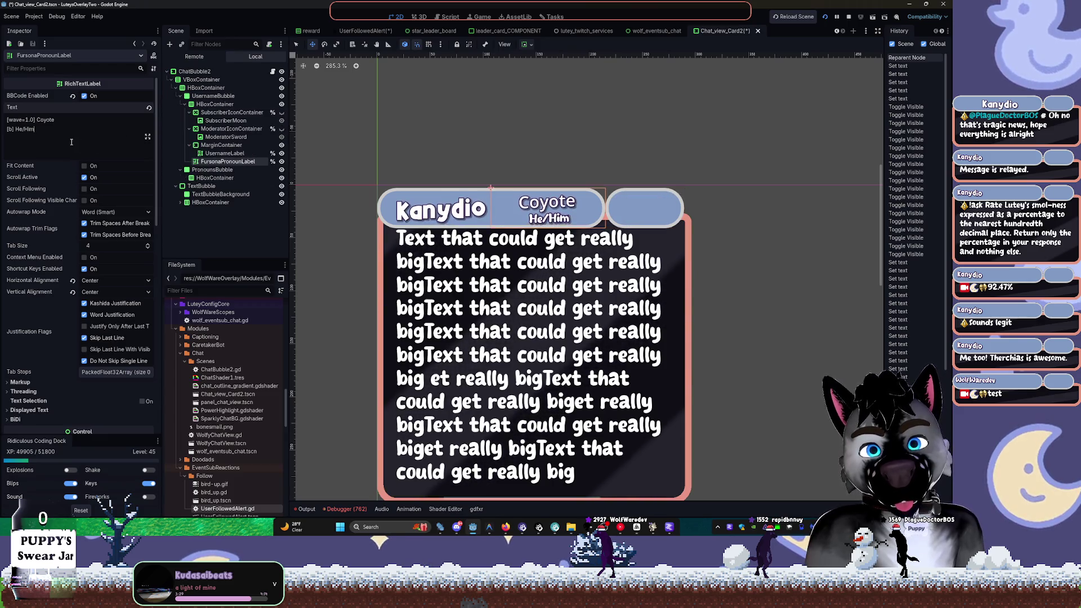
{"action": "type", "text": " amp=50.0 freq=5.0 connected=1]"}
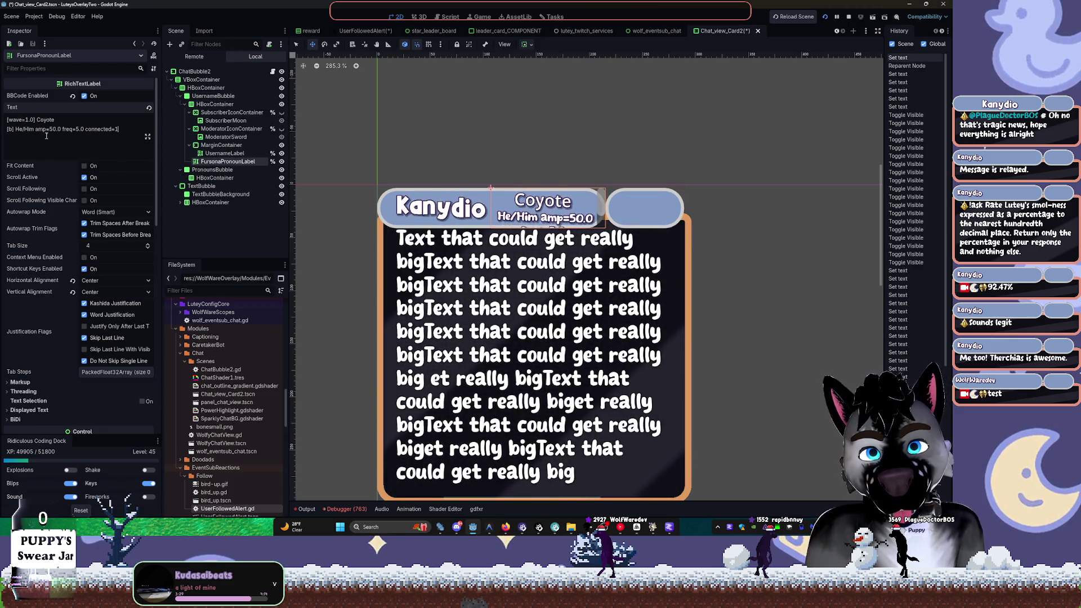
{"action": "key", "text": "ctrl+z"}
{"action": "left_click_drag", "start_coordinate": [22, 119], "coordinate": [32, 120]}
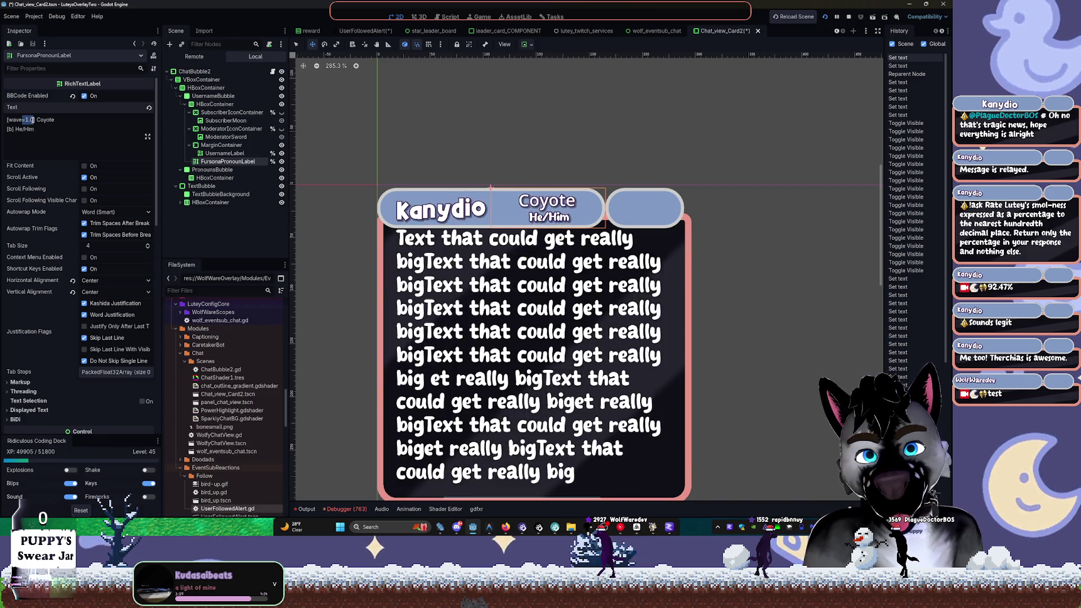
{"action": "type", "text": "amp=50.0 freq=5.0 connected=1"}
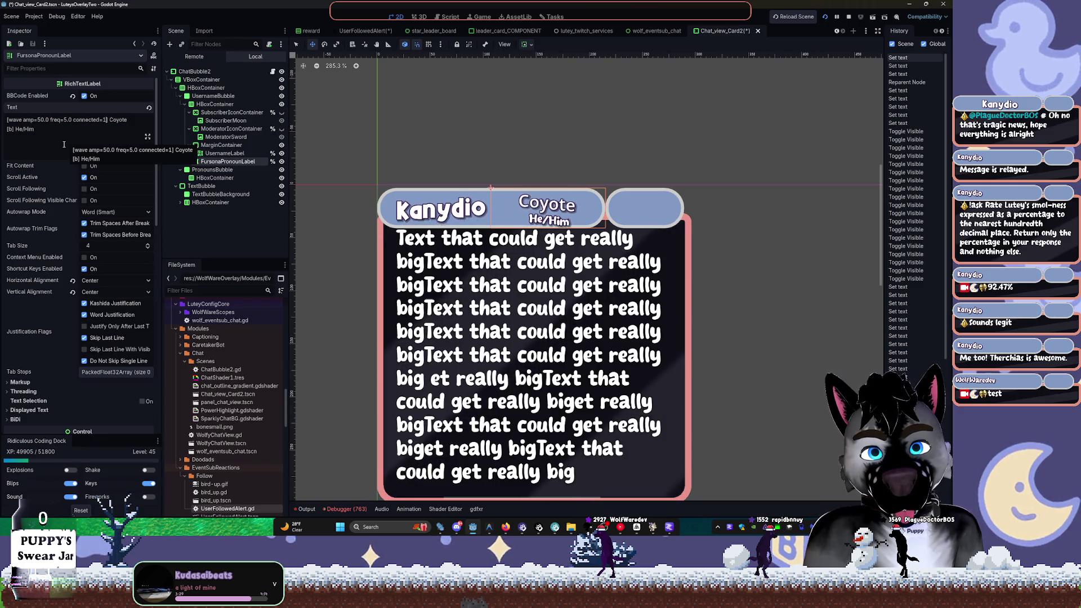
{"action": "key", "text": "ctrl+a"}
{"action": "key", "text": "BackSpace"}
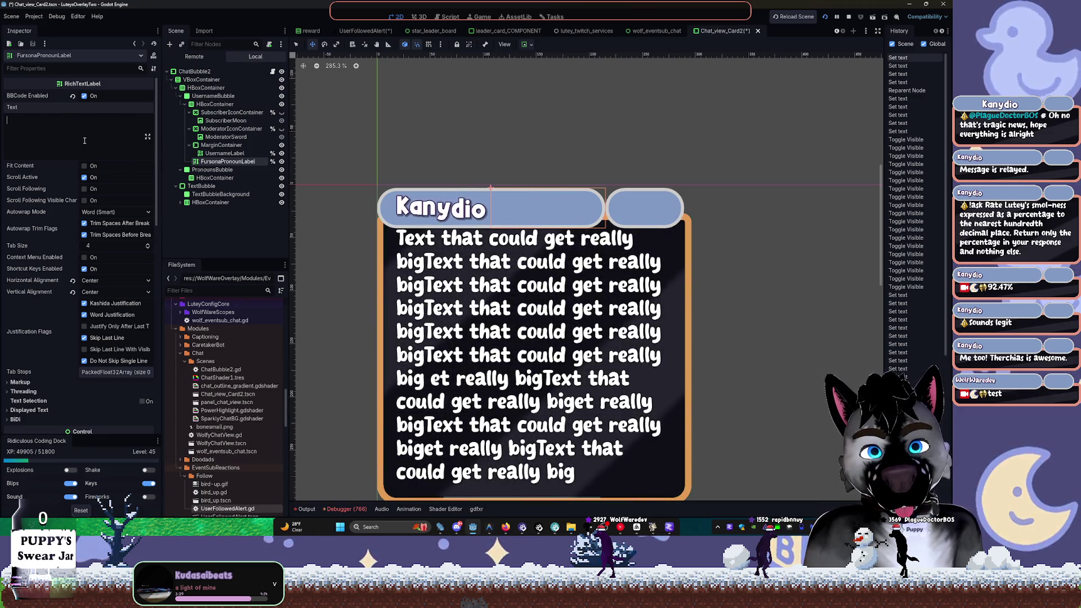
Reparent the label into PronounsBubble's HBoxContainer via undo/redo, then close the scene
{"action": "left_click", "coordinate": [230, 217]}
{"action": "key", "text": "ctrl+z"}
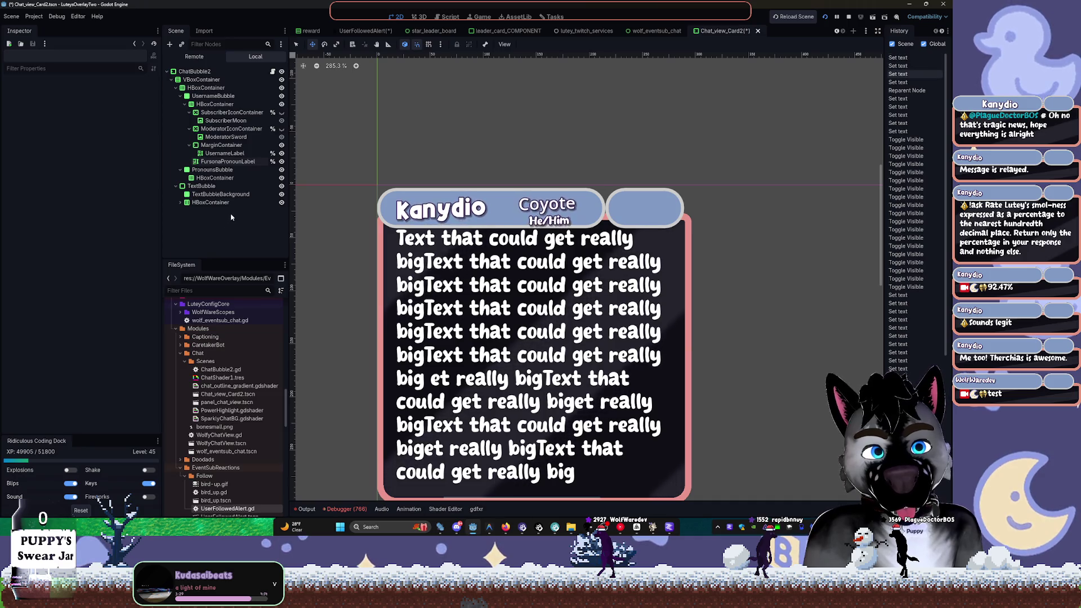
{"action": "key", "text": "ctrl+shift+z"}
{"action": "key", "text": "ctrl+shift+z"}
{"action": "key", "text": "ctrl+shift+z"}
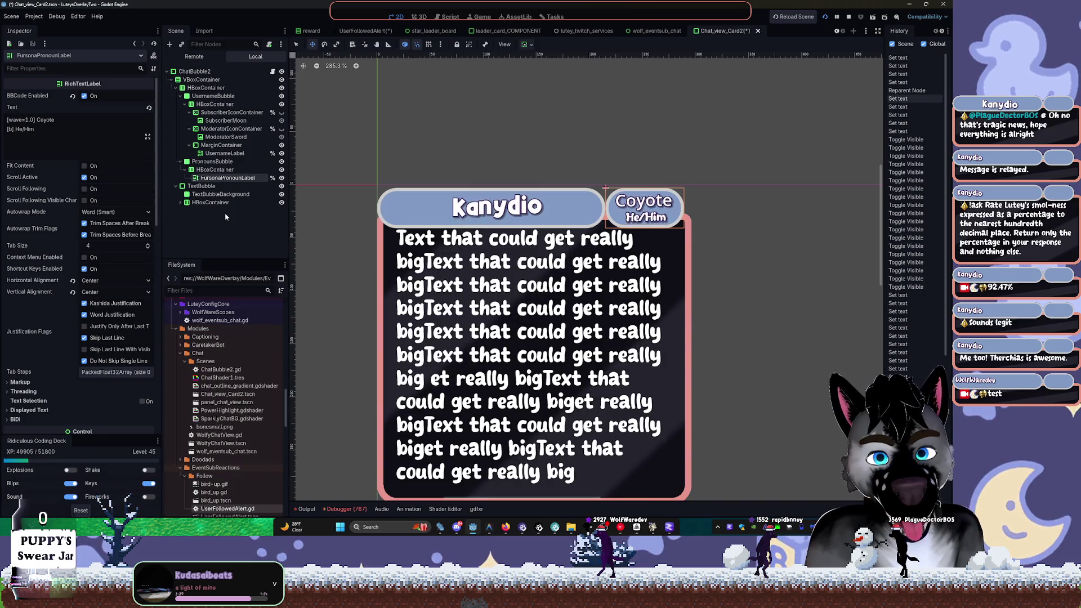
{"action": "left_click", "coordinate": [216, 170]}
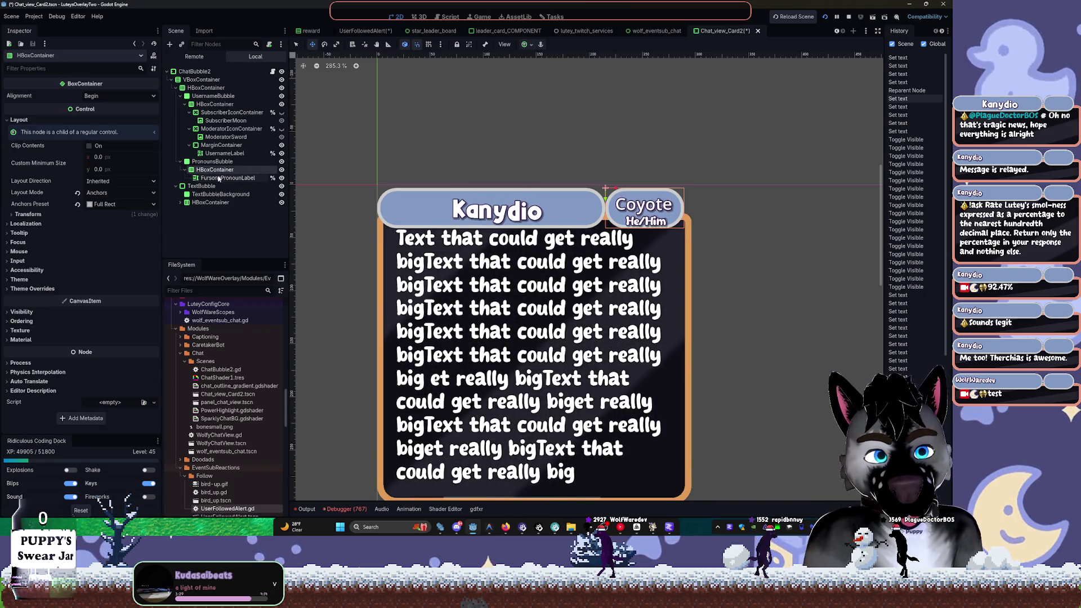
{"action": "left_click", "coordinate": [219, 178]}
{"action": "left_click", "coordinate": [184, 170]}
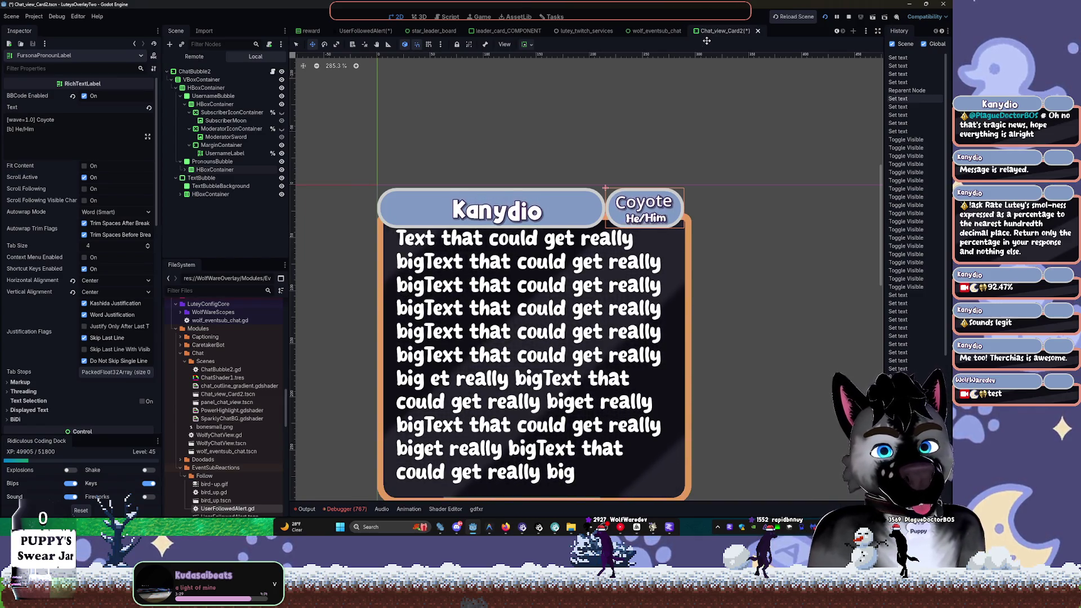
{"action": "key", "text": "ctrl+shift+w"}
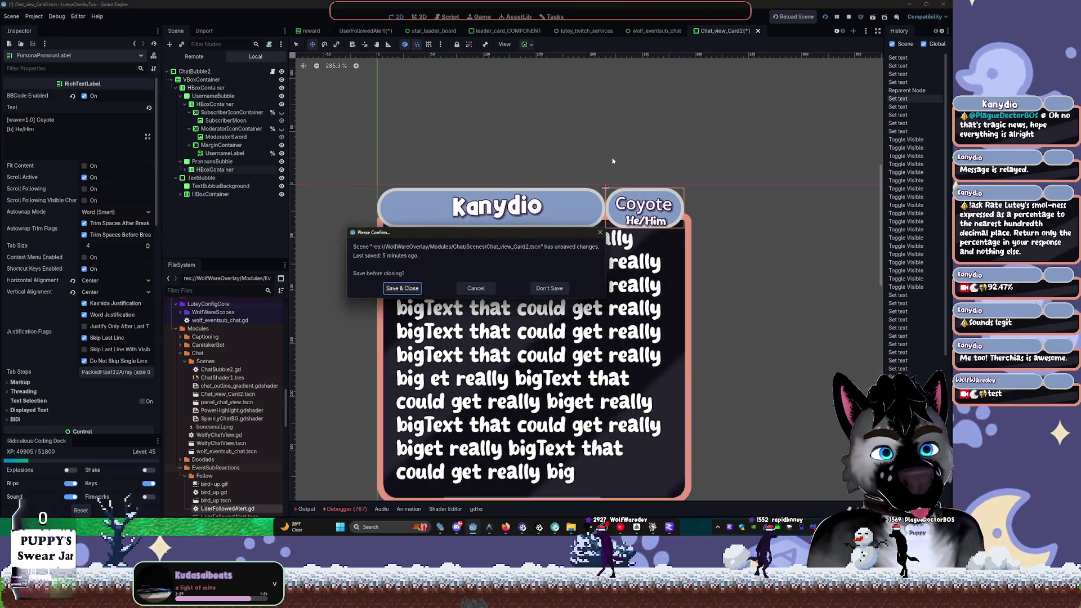
Dismiss the save prompt, switch to the Script workspace, and run the overlay project
{"action": "left_click", "coordinate": [544, 288]}
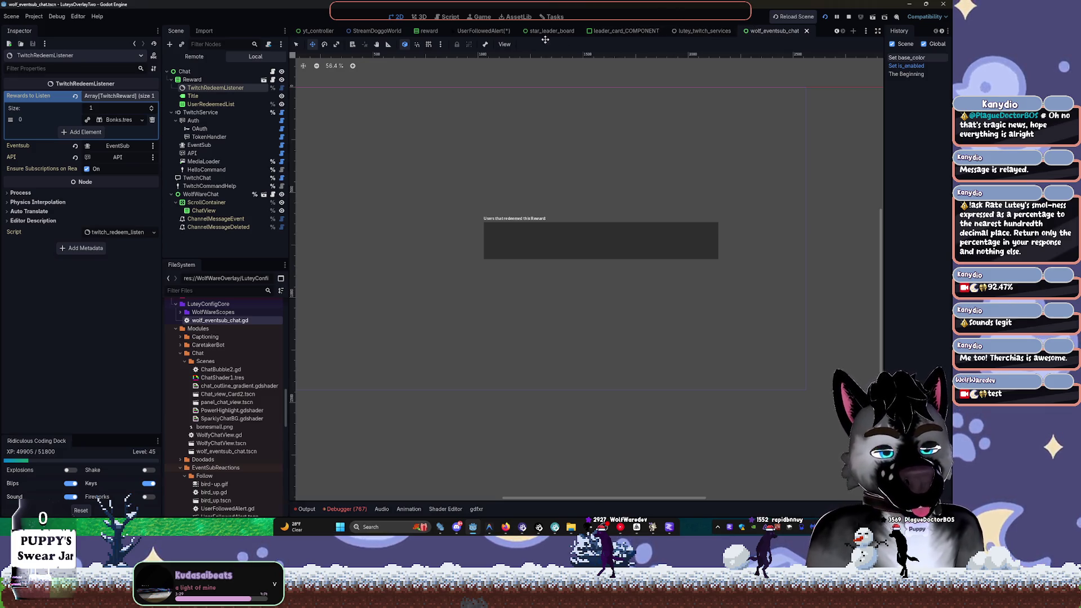
{"action": "left_click", "coordinate": [450, 17]}
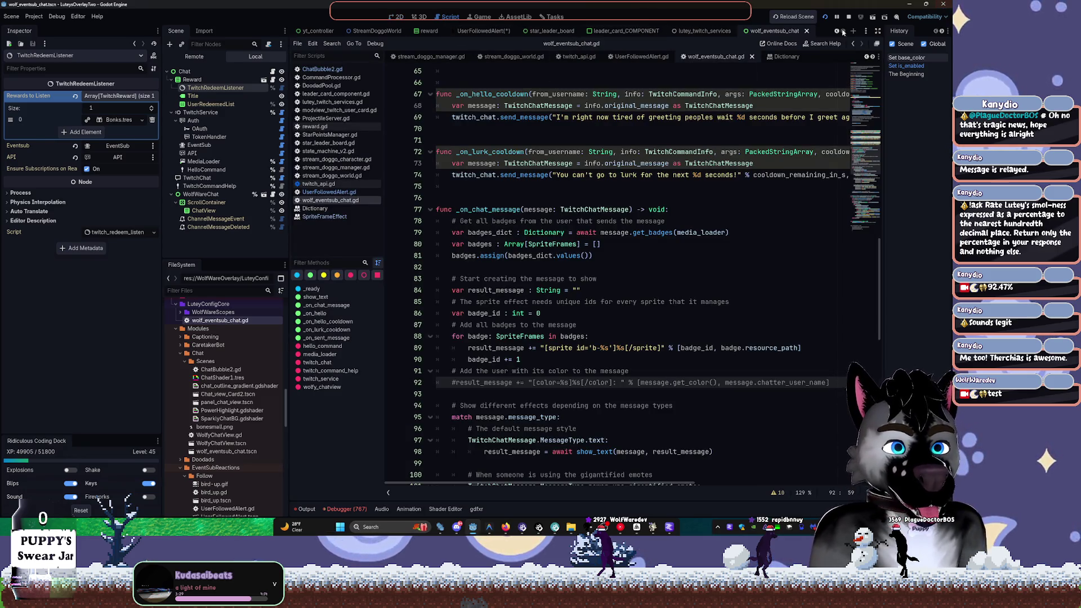
{"action": "left_click", "coordinate": [825, 17]}
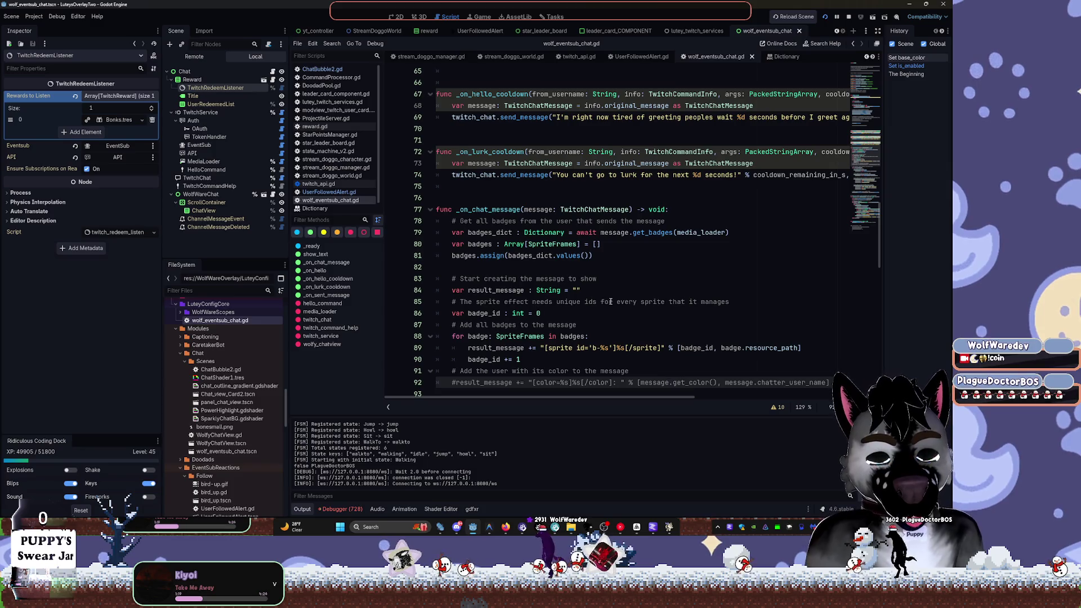
Check line 16 of wolf_eventsub_chat.gd, then switch to the lutey_twitch_services scene
{"action": "scroll", "coordinate": [488, 189], "scroll_direction": "up", "scroll_amount": 10}
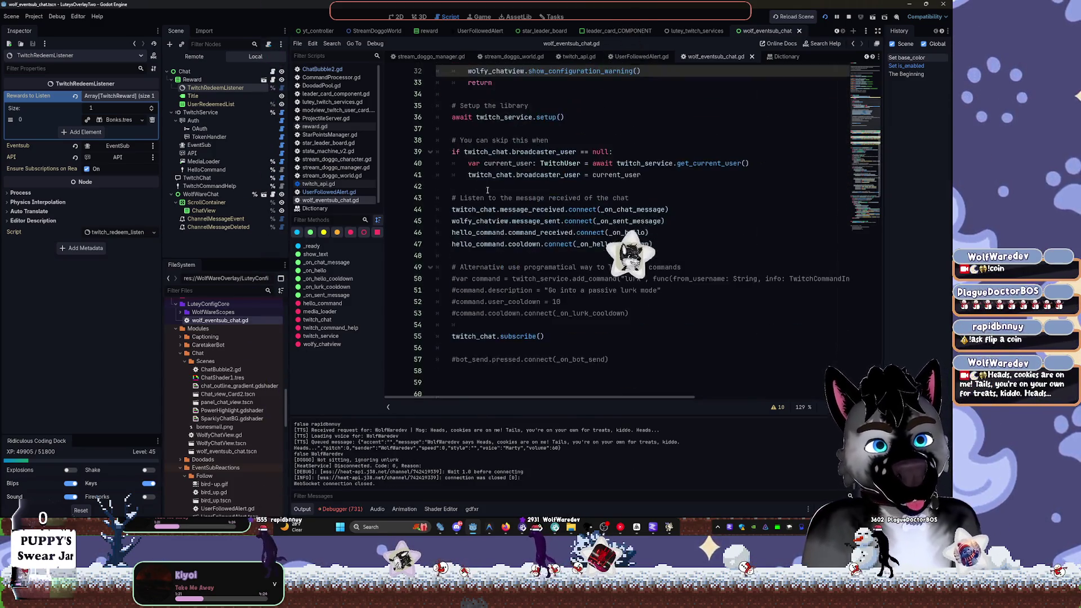
{"action": "scroll", "coordinate": [487, 190], "scroll_direction": "up", "scroll_amount": 10}
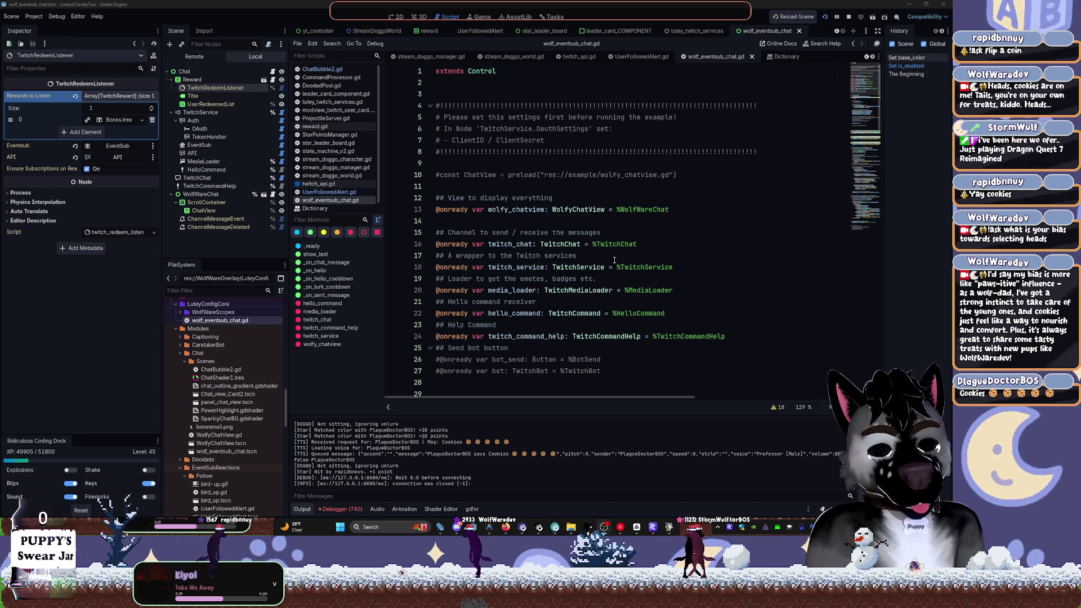
{"action": "left_click", "coordinate": [725, 250]}
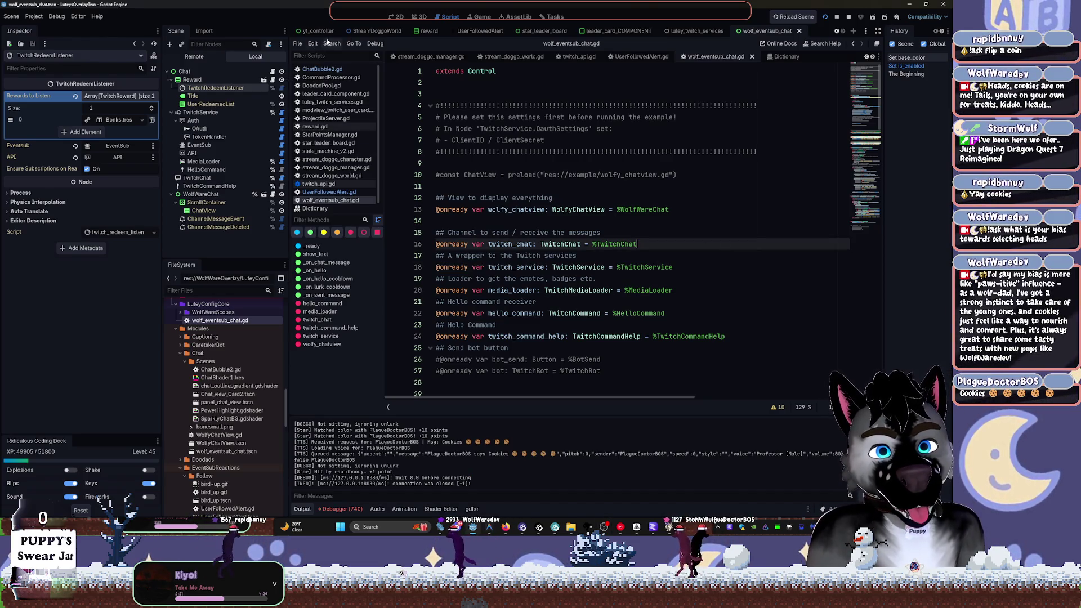
{"action": "left_click", "coordinate": [694, 32]}
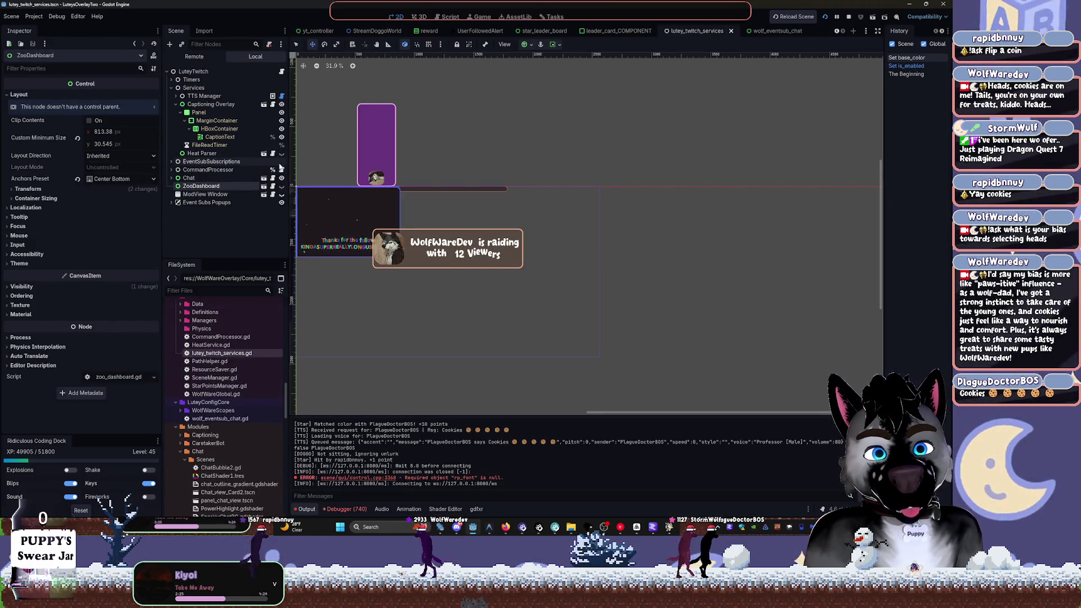
Open the CommandProcessor script from the LuteyTwitch node tree
{"action": "left_click", "coordinate": [201, 153]}
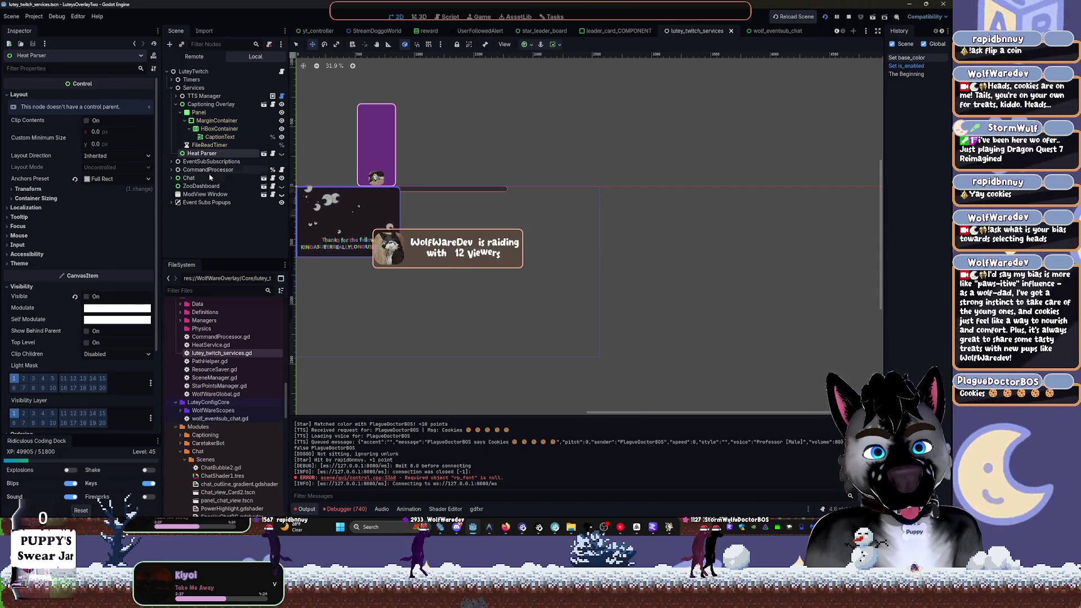
{"action": "left_click", "coordinate": [208, 169]}
{"action": "left_click", "coordinate": [171, 169]}
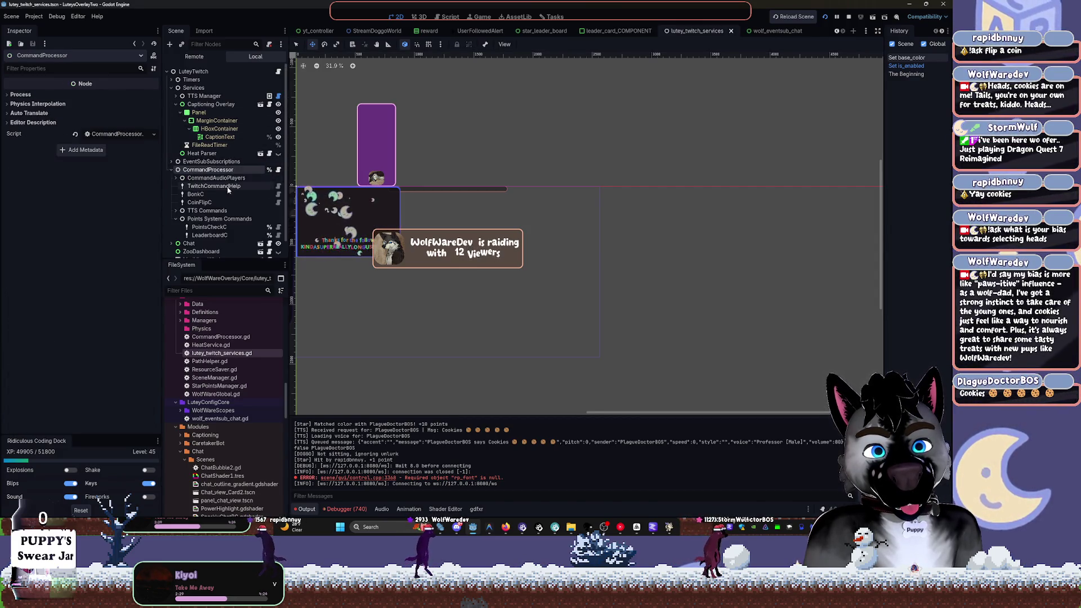
{"action": "left_click", "coordinate": [449, 17]}
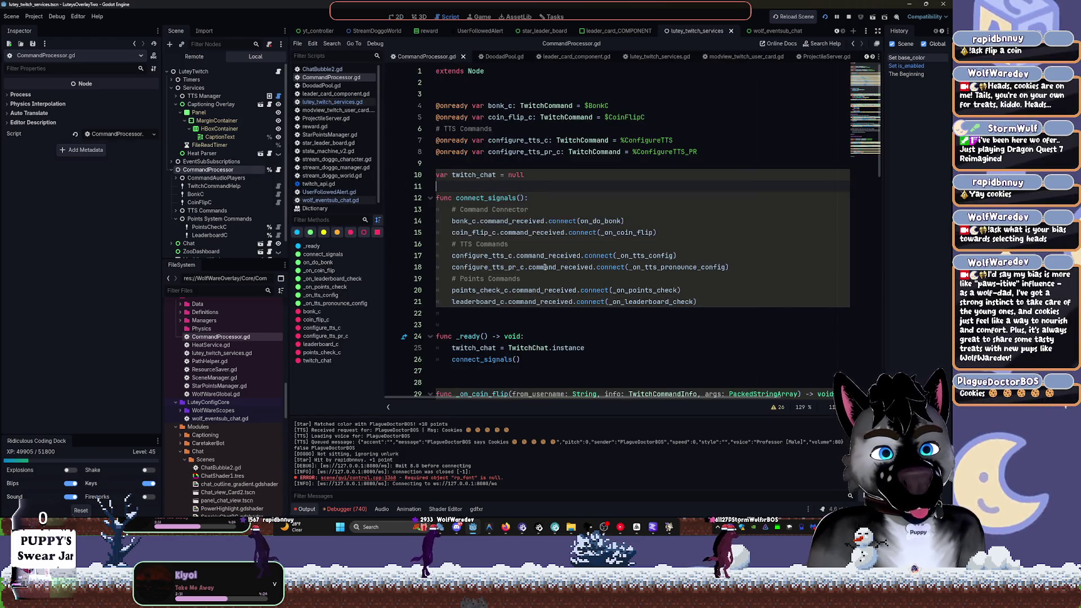
Set a breakpoint on line 26's connect_signals() call and restart the project
{"action": "scroll", "coordinate": [544, 267], "scroll_direction": "down", "scroll_amount": 2}
{"action": "left_click", "coordinate": [606, 279]}
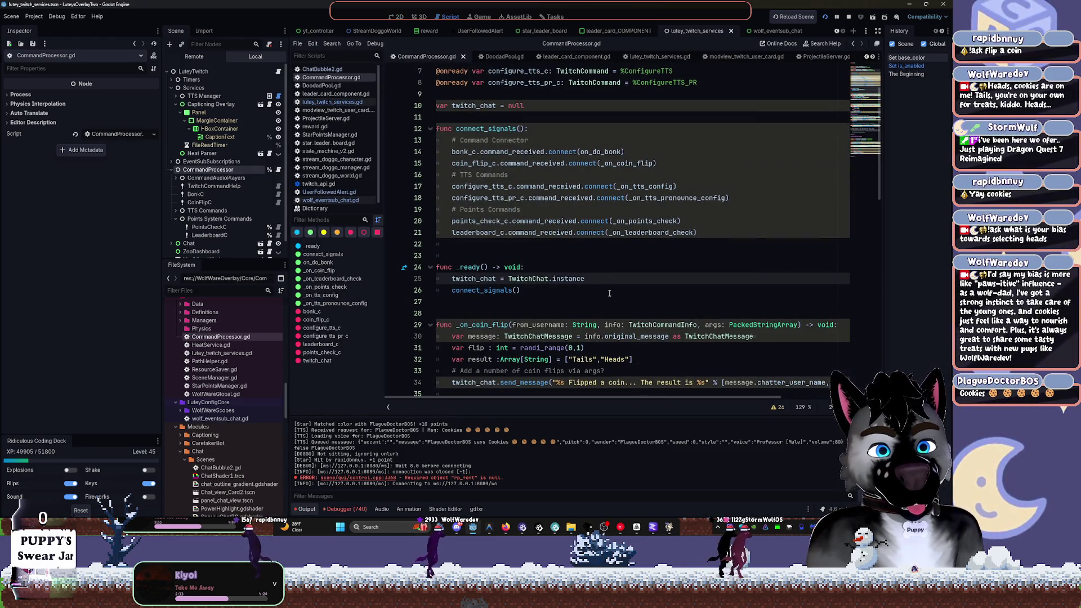
{"action": "left_click", "coordinate": [609, 290]}
{"action": "scroll", "coordinate": [597, 293], "scroll_direction": "down", "scroll_amount": 2}
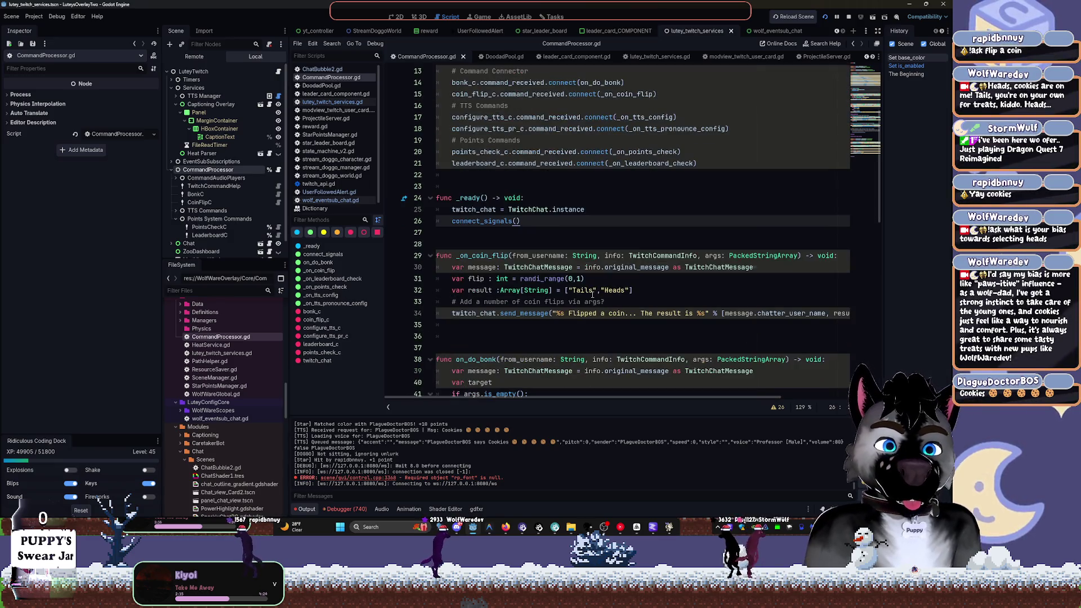
{"action": "double_click", "coordinate": [504, 222]}
{"action": "scroll", "coordinate": [530, 242], "scroll_direction": "up", "scroll_amount": 3}
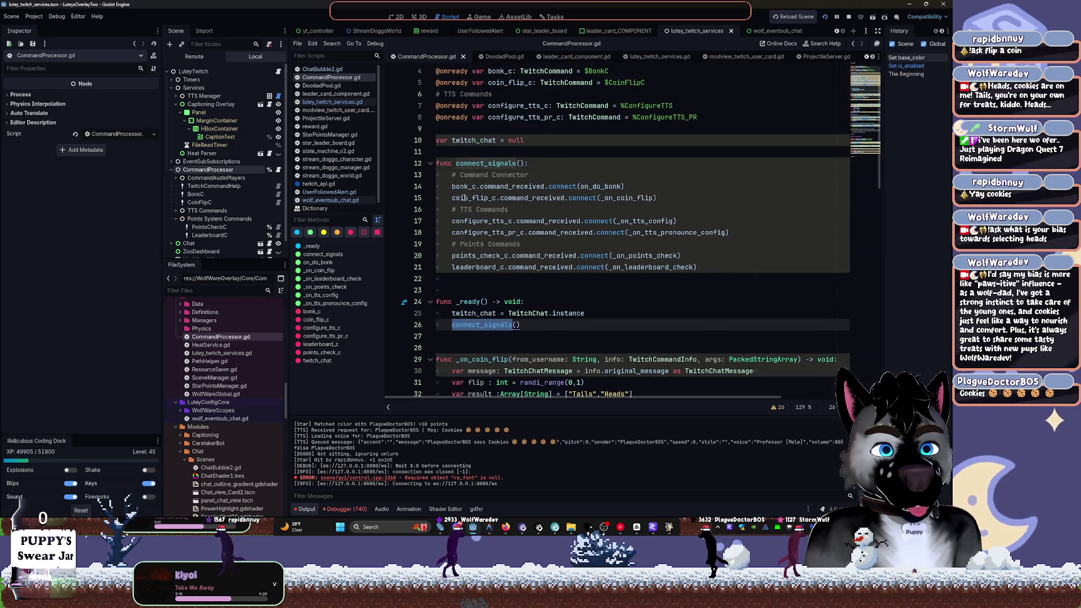
{"action": "left_click", "coordinate": [465, 187]}
{"action": "scroll", "coordinate": [522, 190], "scroll_direction": "up", "scroll_amount": 1}
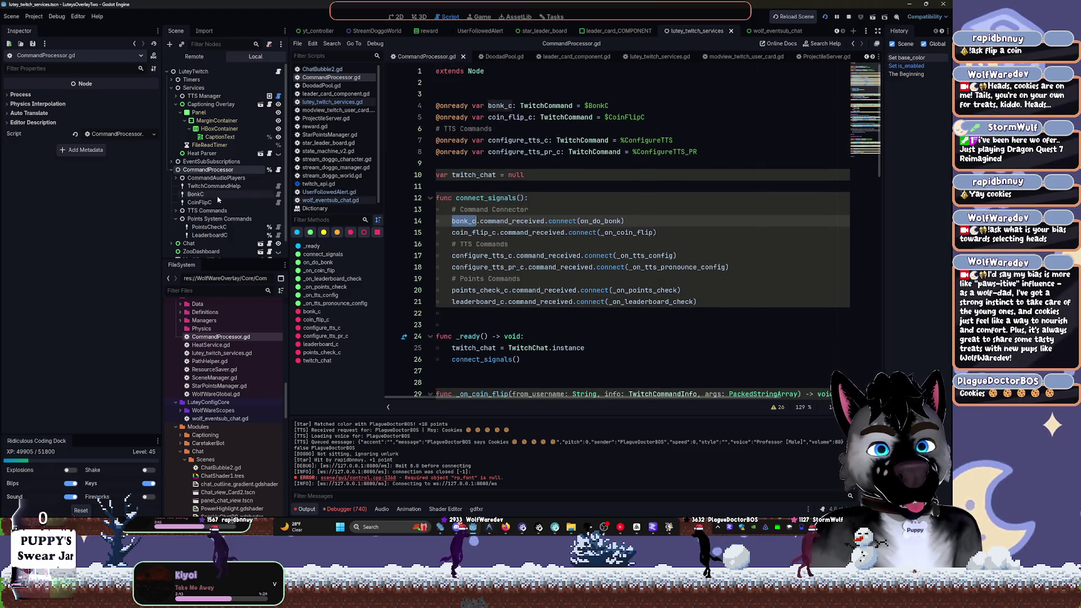
{"action": "scroll", "coordinate": [448, 257], "scroll_direction": "down", "scroll_amount": 3}
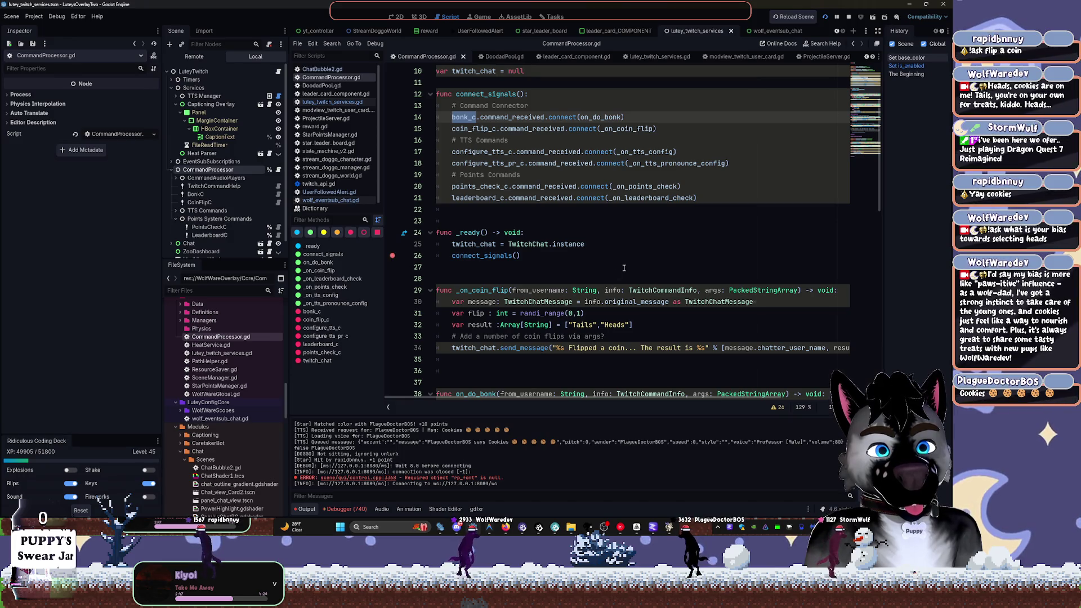
{"action": "left_click", "coordinate": [848, 18]}
{"action": "left_click", "coordinate": [824, 17]}
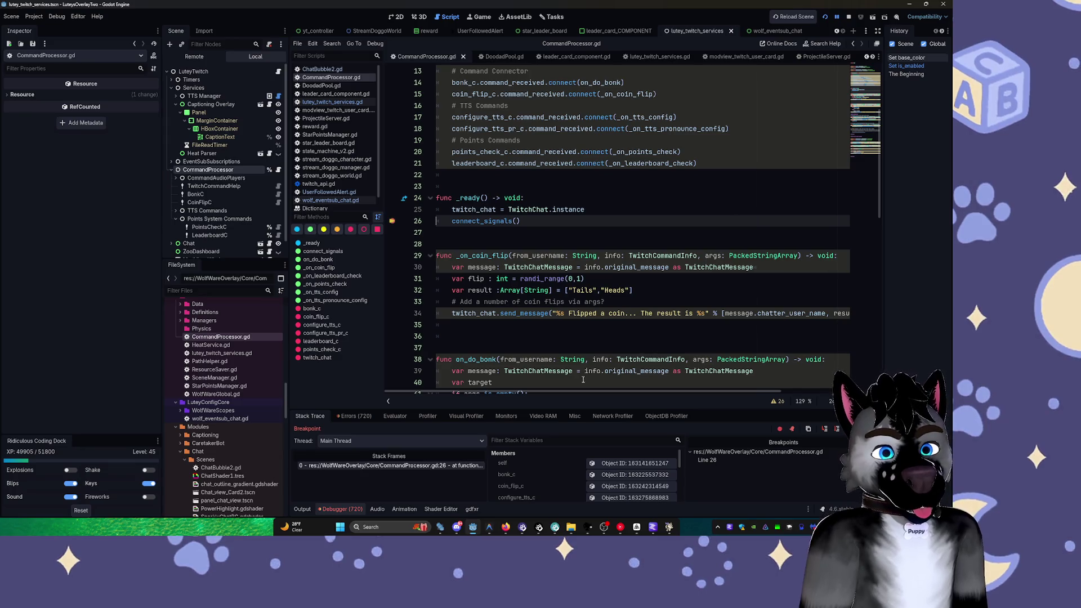
Continue past the breakpoint, review the twitch_api broadcaster_id errors, and stop the project
{"action": "key", "text": "F12"}
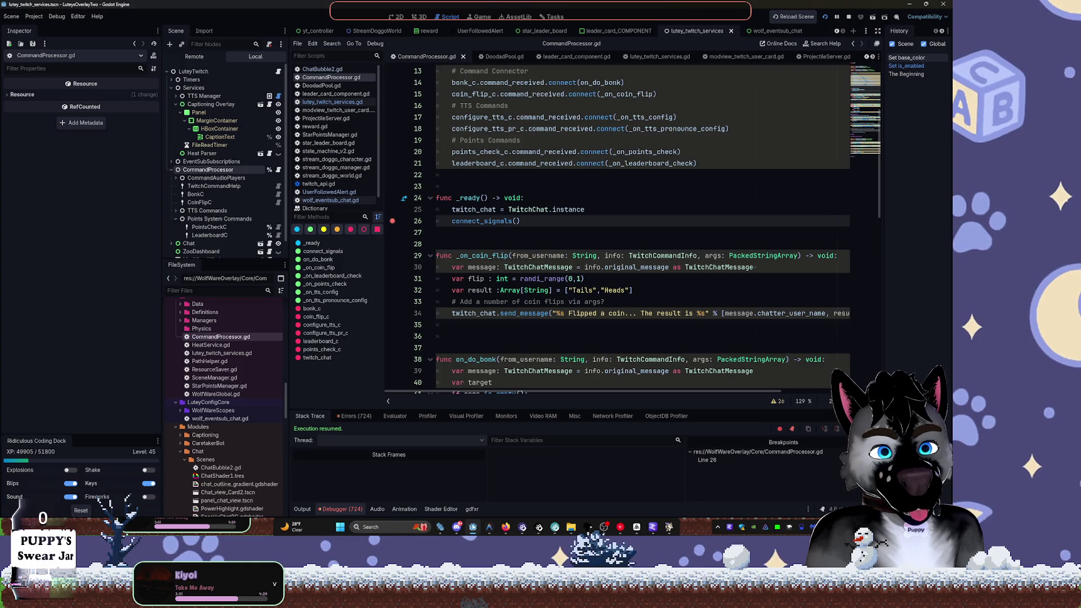
{"action": "left_click", "coordinate": [350, 415]}
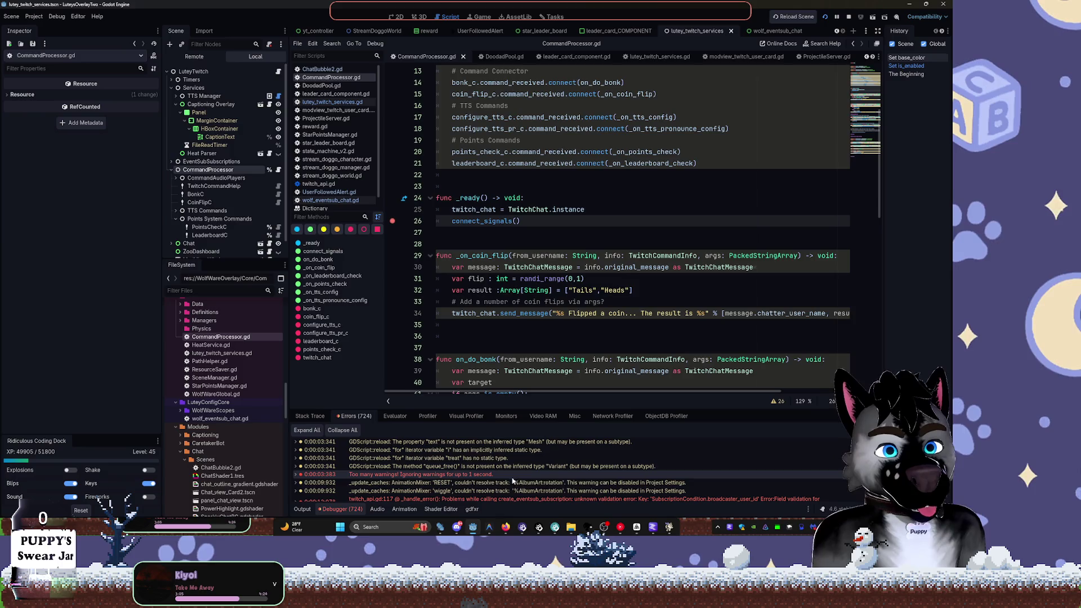
{"action": "scroll", "coordinate": [534, 488], "scroll_direction": "up", "scroll_amount": 5}
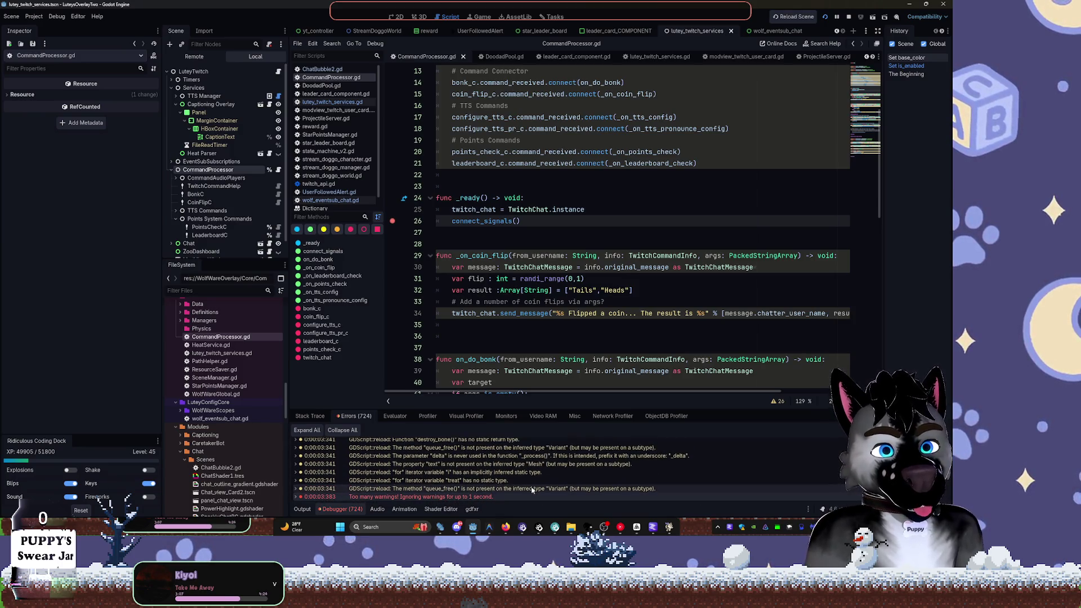
{"action": "scroll", "coordinate": [532, 490], "scroll_direction": "down", "scroll_amount": 5}
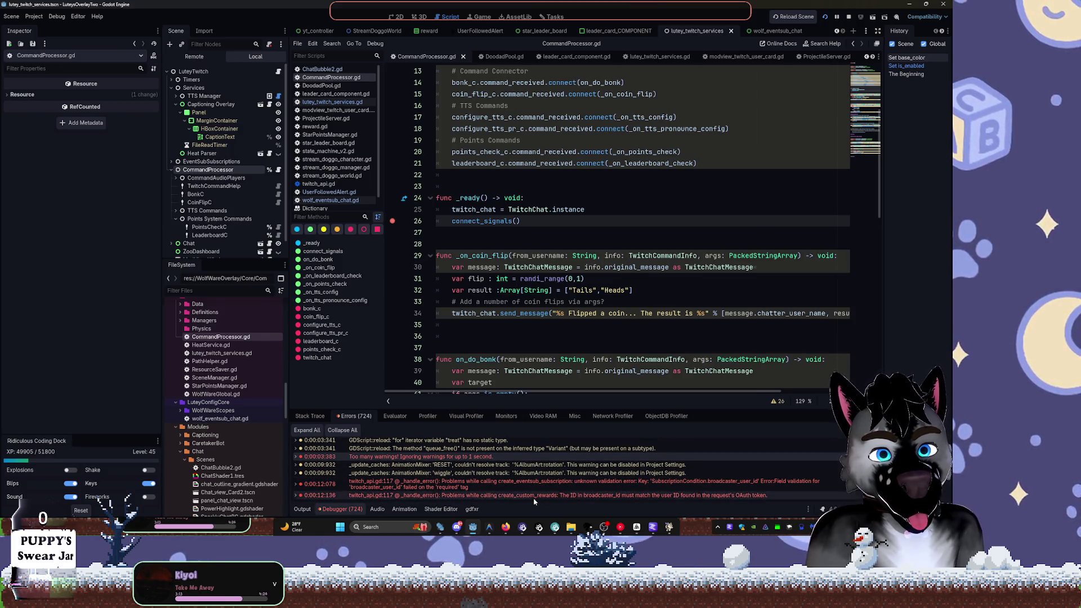
{"action": "mouse_move", "coordinate": [536, 494]}
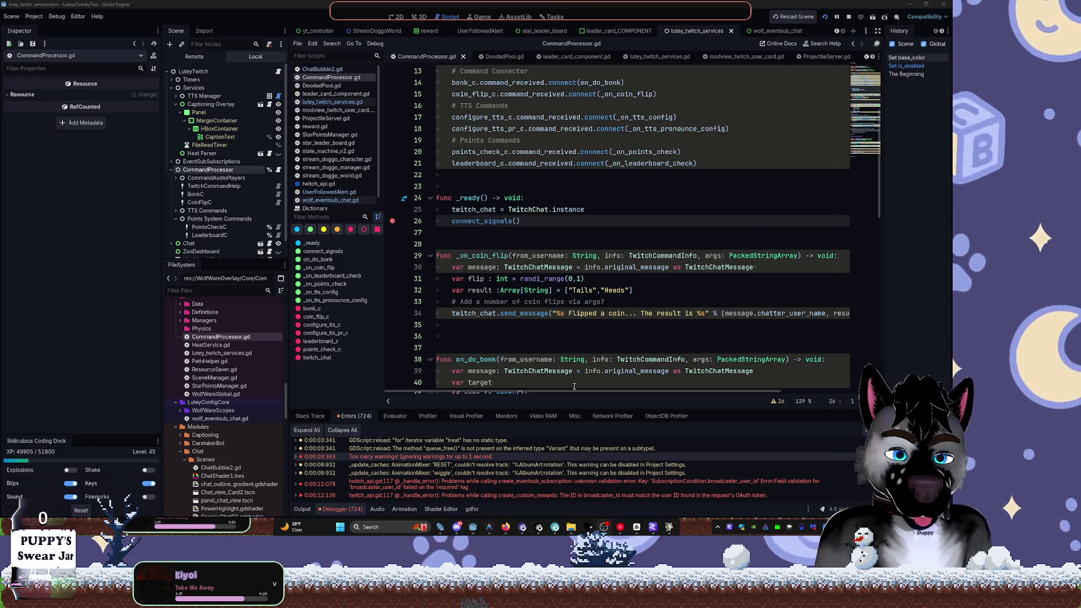
{"action": "left_click", "coordinate": [634, 280]}
{"action": "key", "text": "F8"}
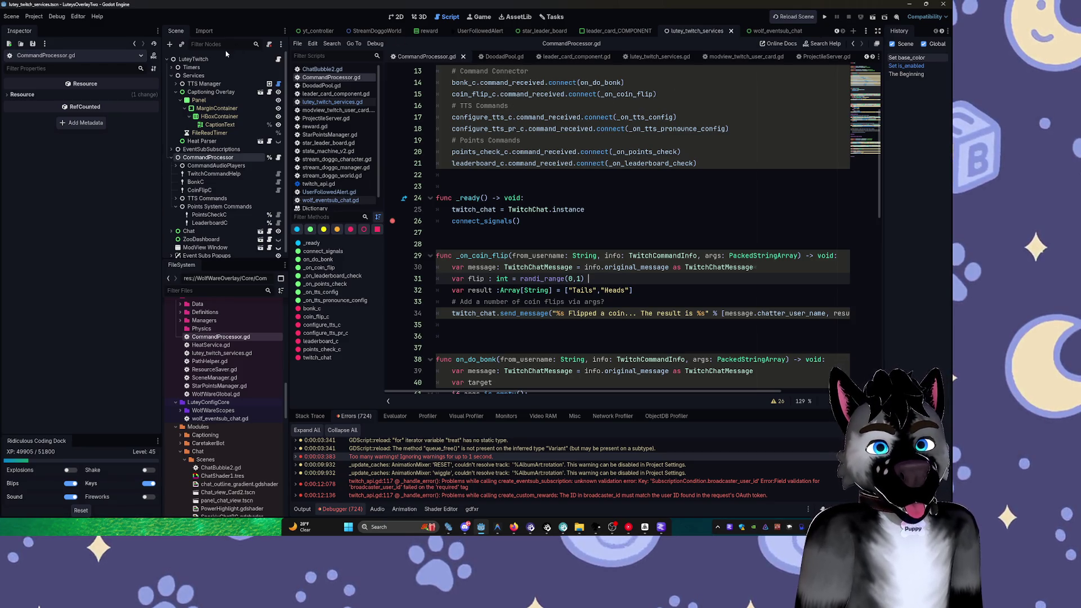
Filter the FileSystem for 'reward' and open twitch_reward_info.tscn in the 2D view
{"action": "left_click", "coordinate": [220, 103]}
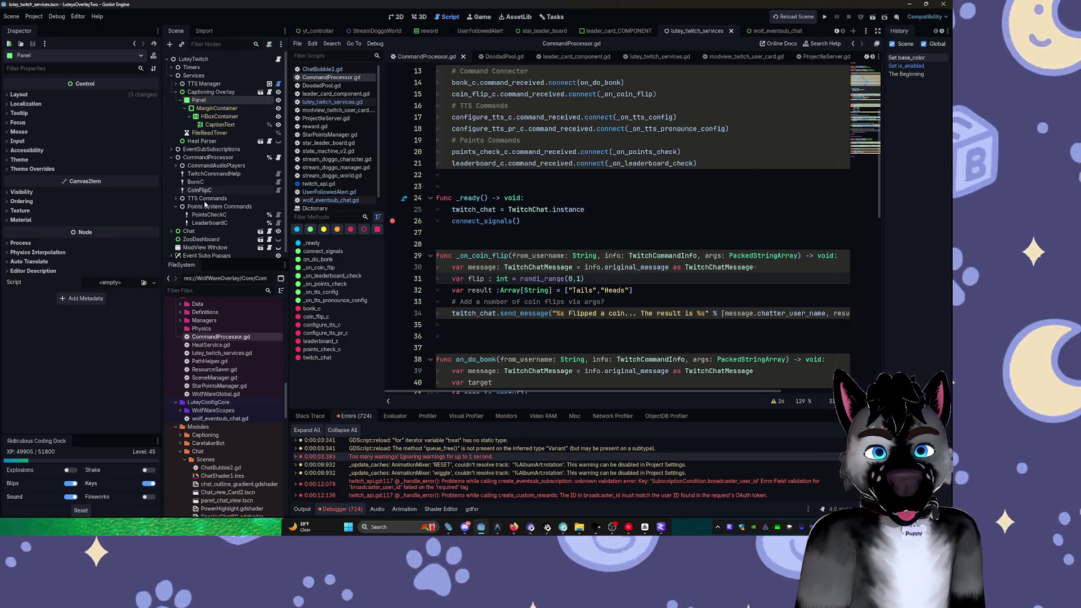
{"action": "left_click", "coordinate": [203, 291]}
{"action": "type", "text": "rewar"}
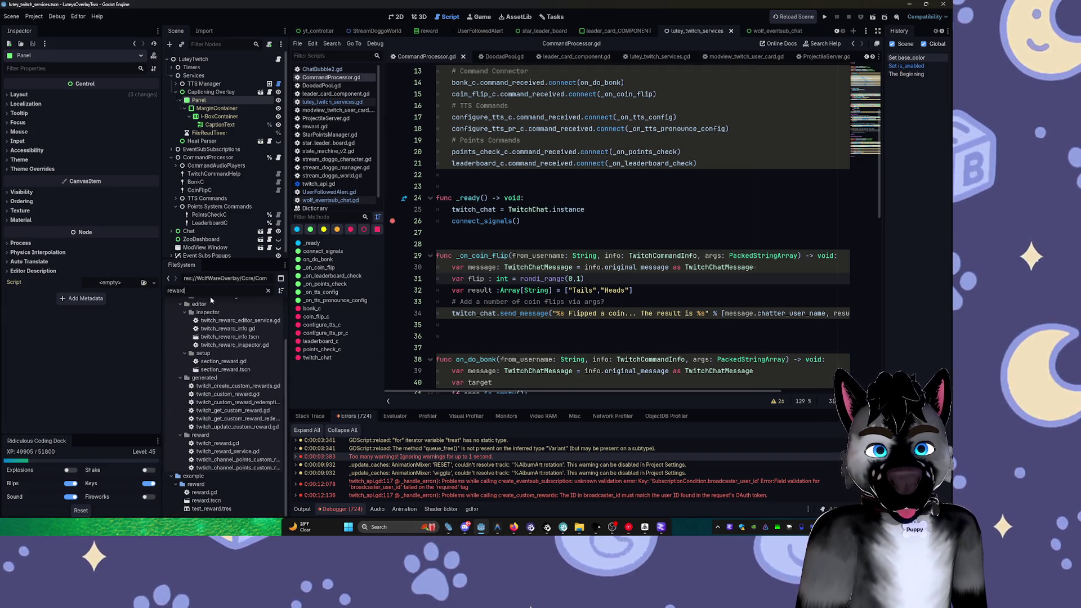
{"action": "type", "text": "d"}
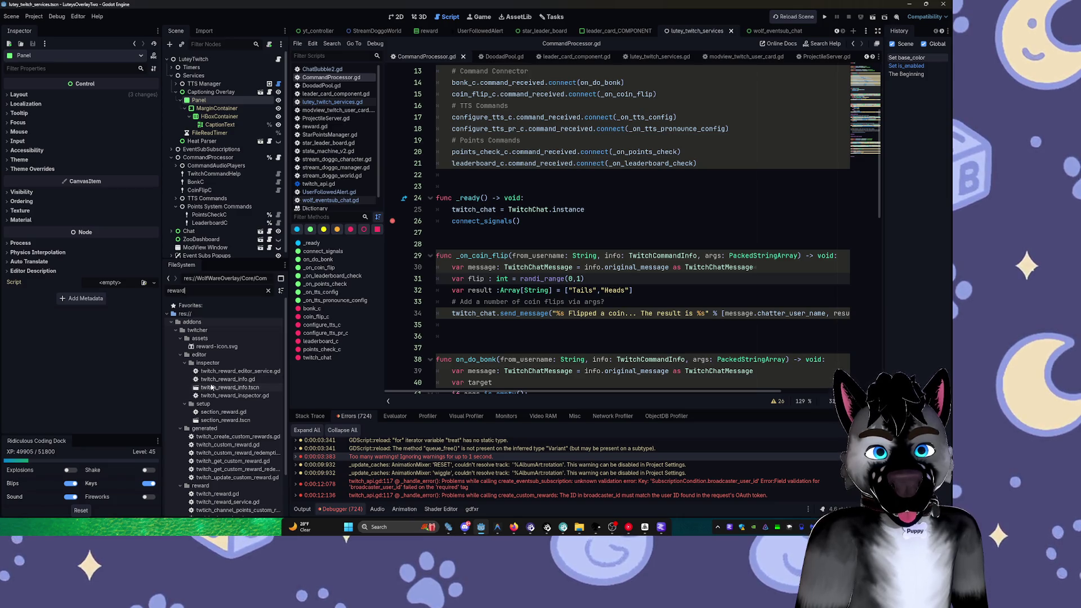
{"action": "double_click", "coordinate": [212, 386]}
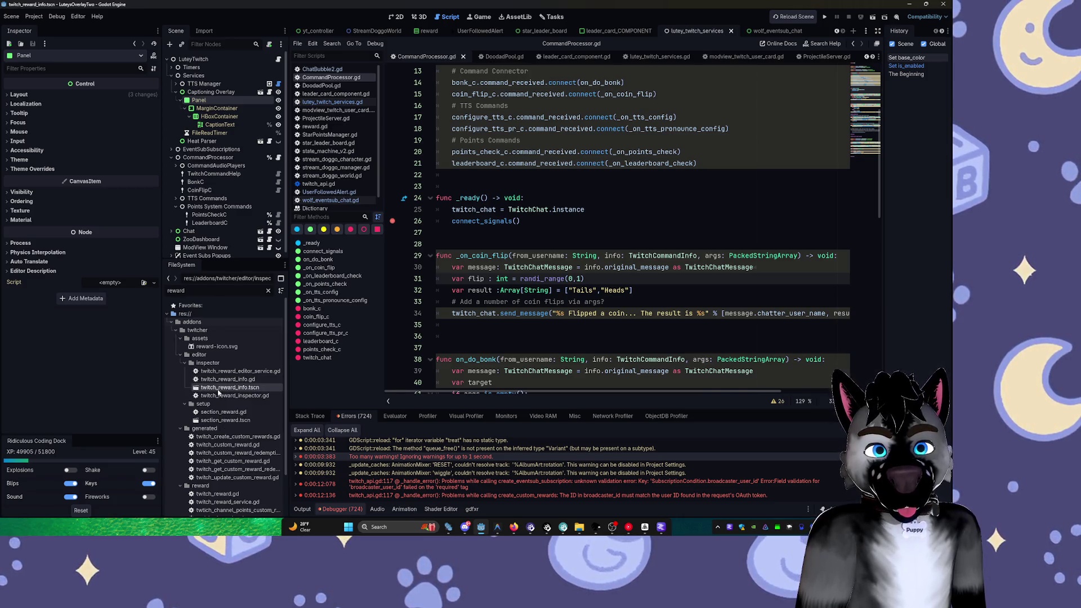
{"action": "left_click", "coordinate": [397, 17]}
Open twitch_token_revoke_popup.tscn from the FileSystem list
{"action": "scroll", "coordinate": [499, 119], "scroll_direction": "down", "scroll_amount": 6}
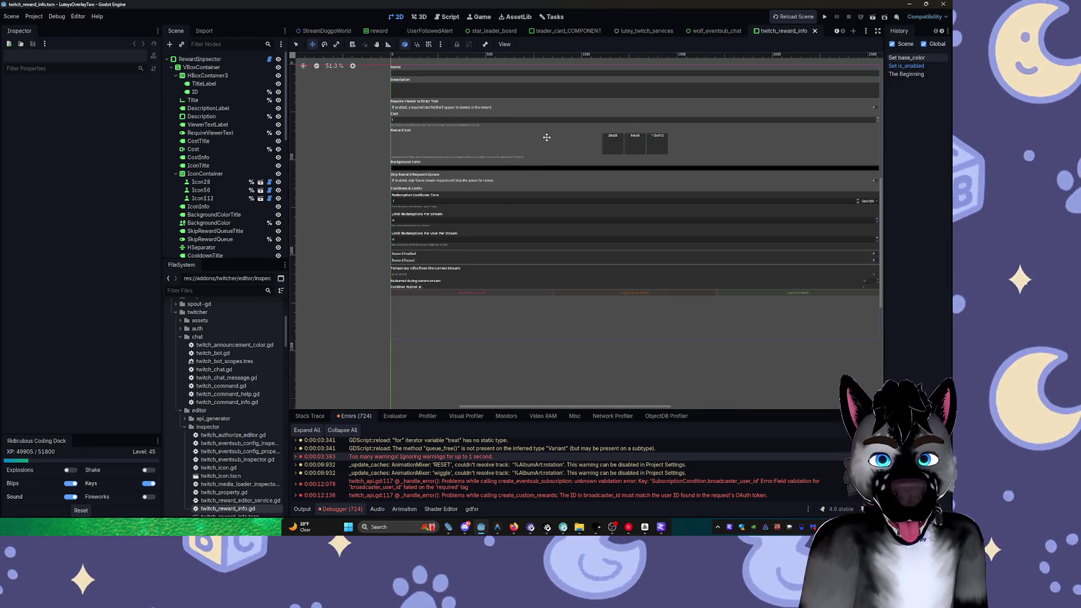
{"action": "scroll", "coordinate": [225, 450], "scroll_direction": "down", "scroll_amount": 5}
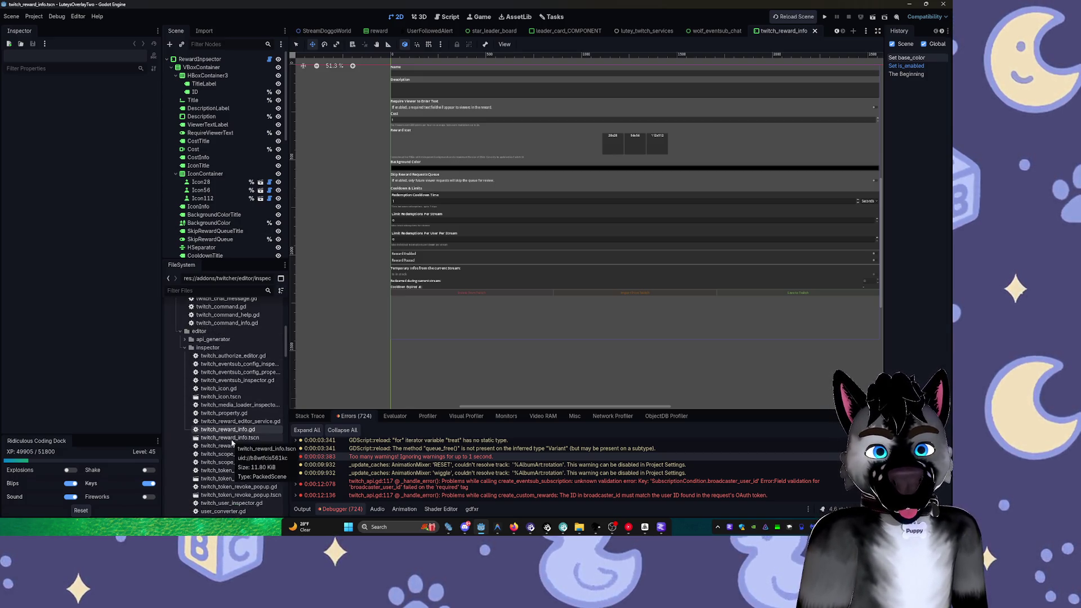
{"action": "double_click", "coordinate": [237, 494]}
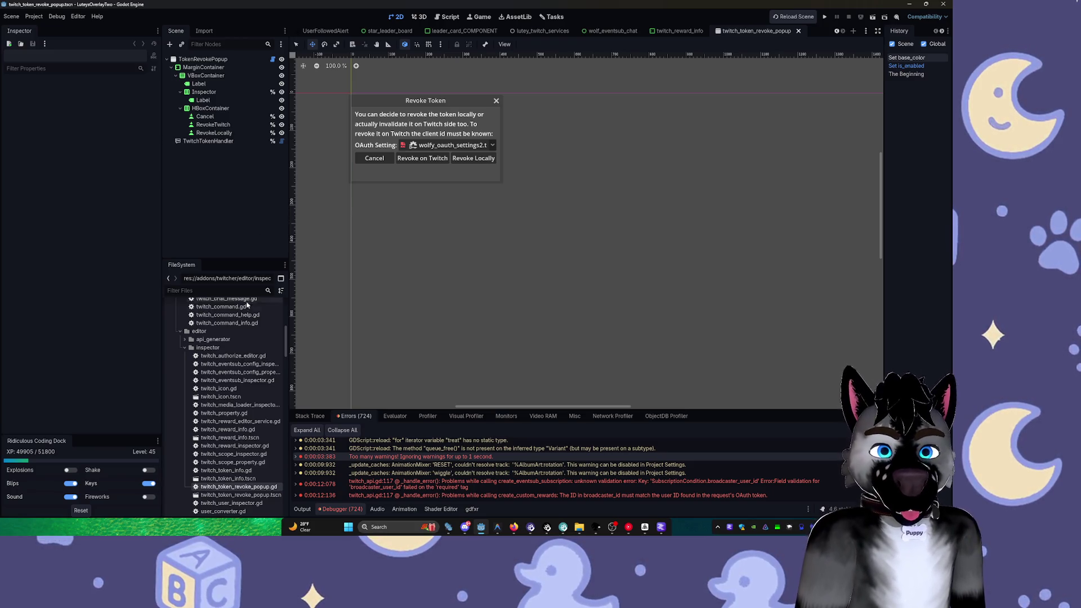
Open the user_converter.tscn scene from the FileSystem dock
{"action": "scroll", "coordinate": [230, 366], "scroll_direction": "down", "scroll_amount": 3}
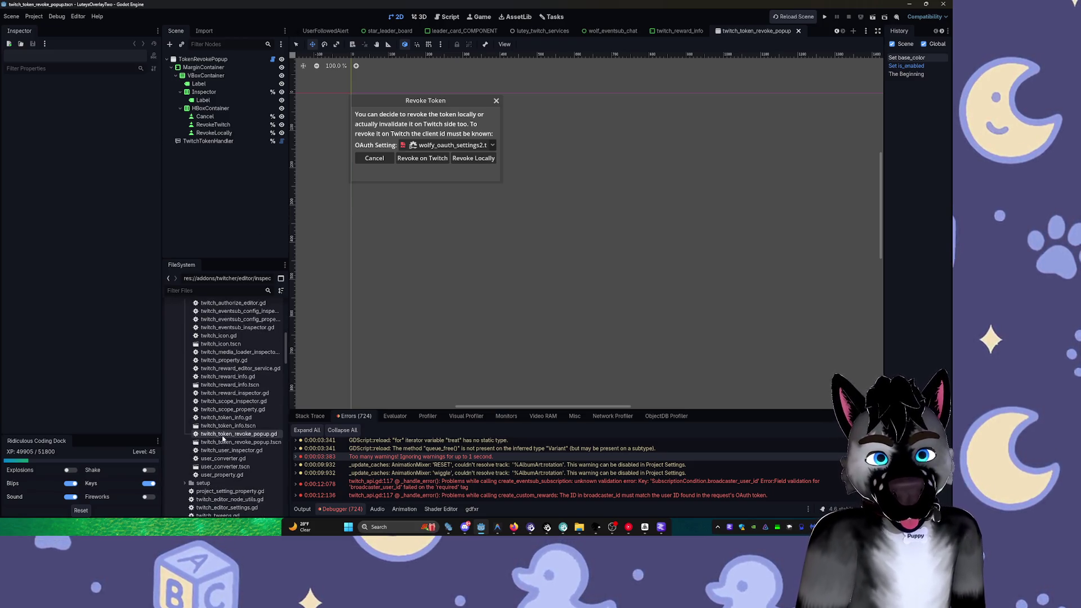
{"action": "left_click", "coordinate": [234, 443]}
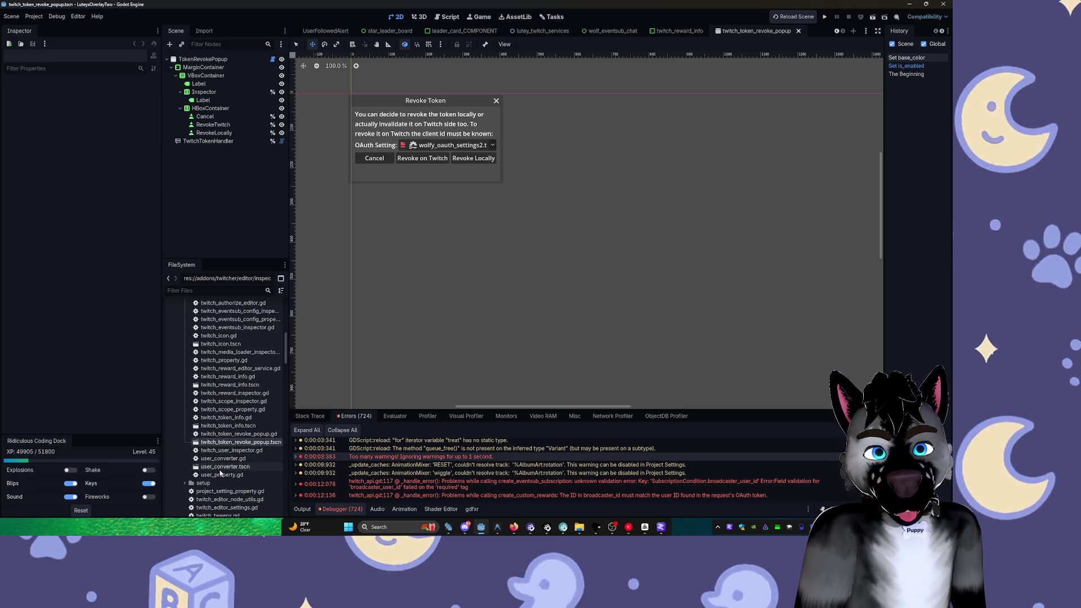
{"action": "double_click", "coordinate": [223, 467]}
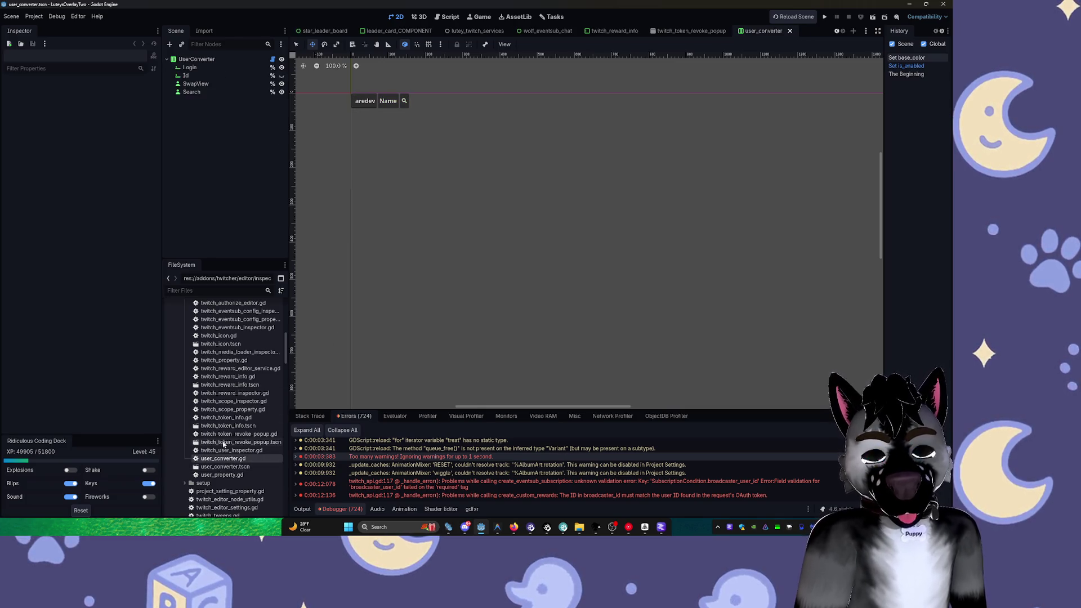
Collapse the inspector and twitcher folders and bring the lutey_twitch_services scene back to front
{"action": "scroll", "coordinate": [233, 439], "scroll_direction": "down", "scroll_amount": 3}
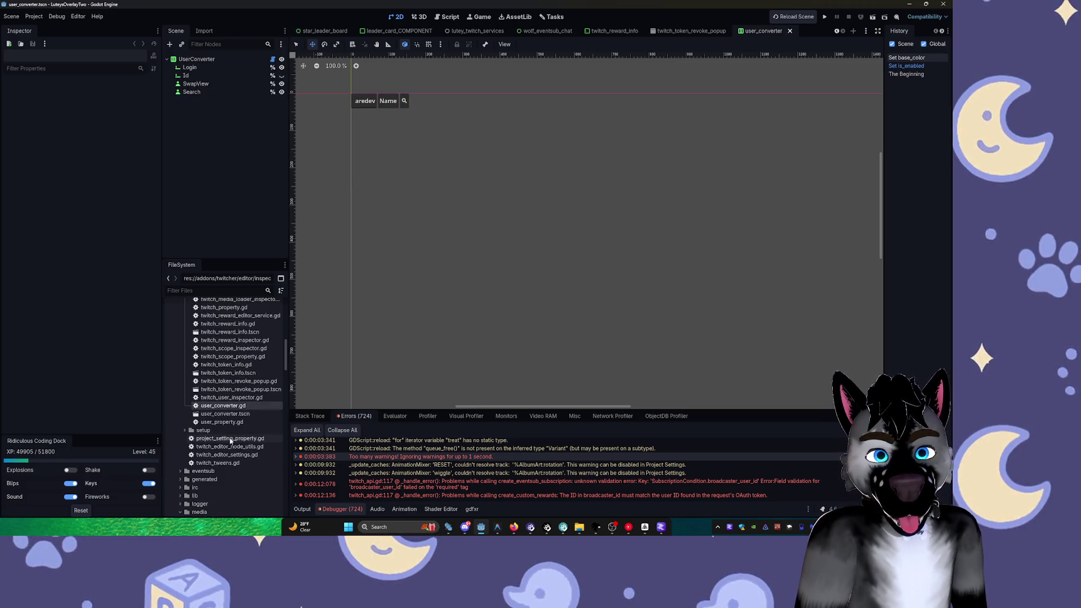
{"action": "left_click", "coordinate": [229, 415]}
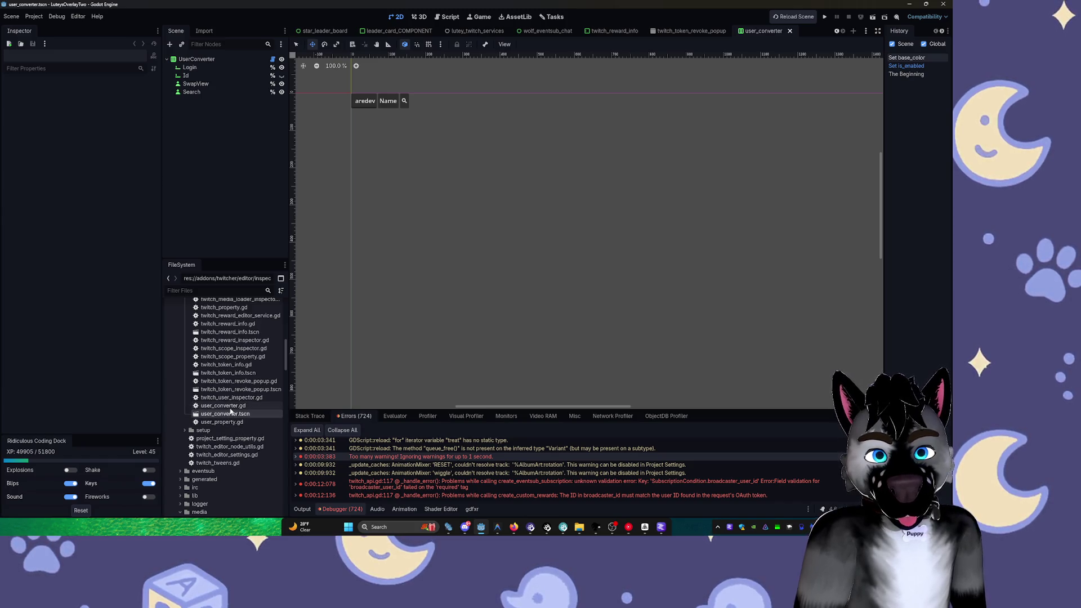
{"action": "key", "text": "Left"}
{"action": "key", "text": "Left"}
{"action": "left_click", "coordinate": [195, 317]}
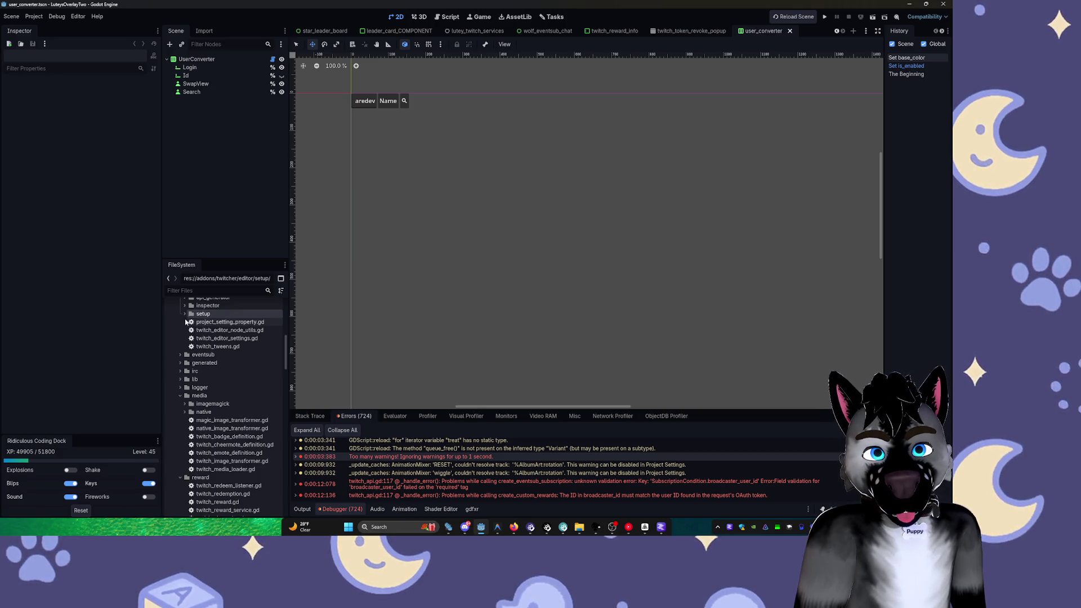
{"action": "scroll", "coordinate": [196, 355], "scroll_direction": "up", "scroll_amount": 5}
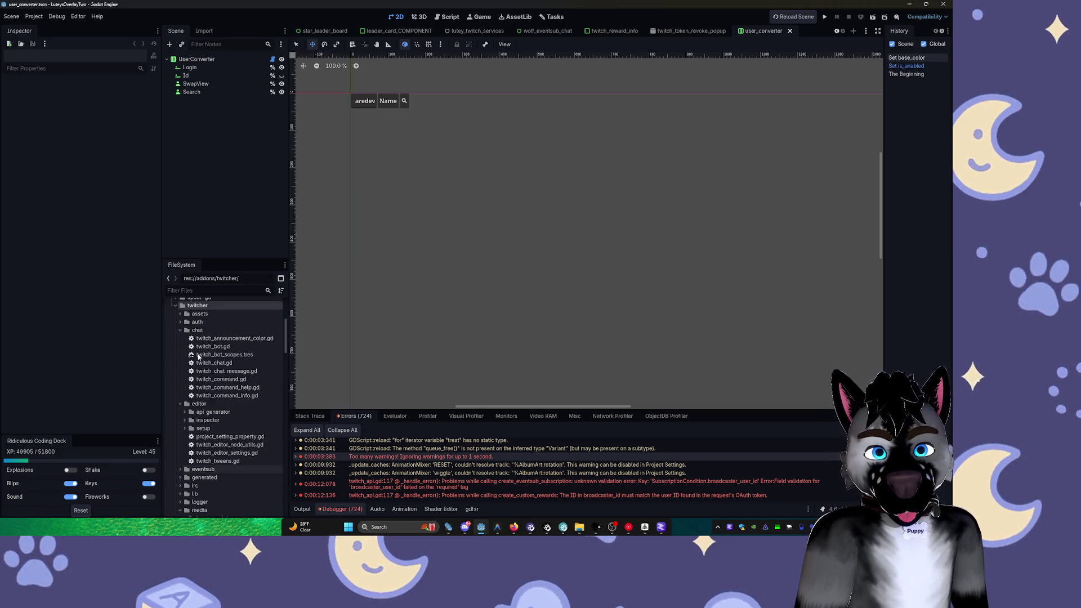
{"action": "left_click", "coordinate": [197, 330]}
{"action": "left_click", "coordinate": [175, 305]}
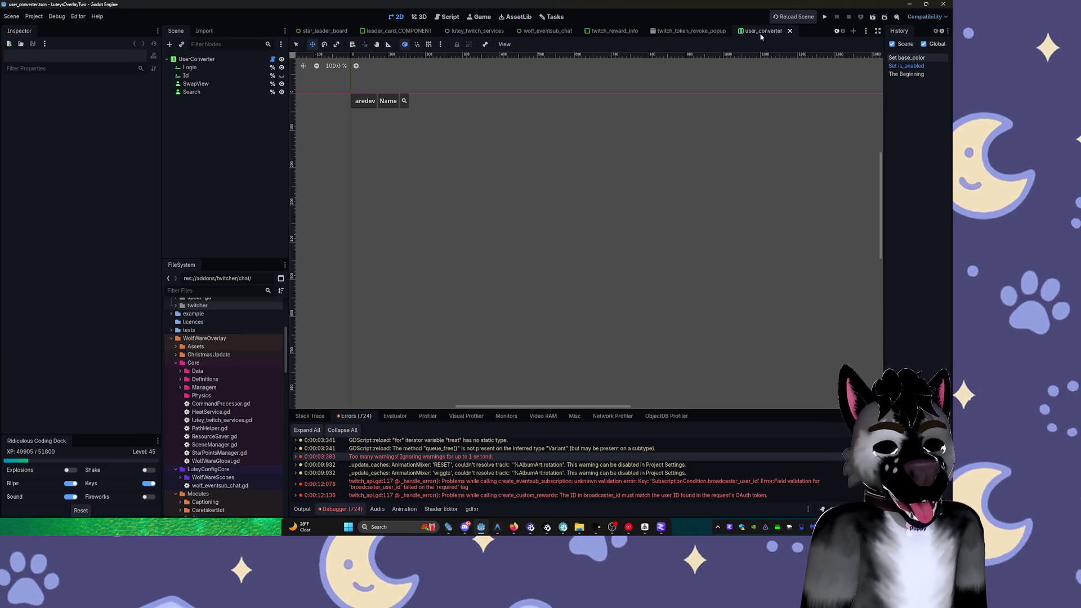
{"action": "left_click", "coordinate": [477, 31]}
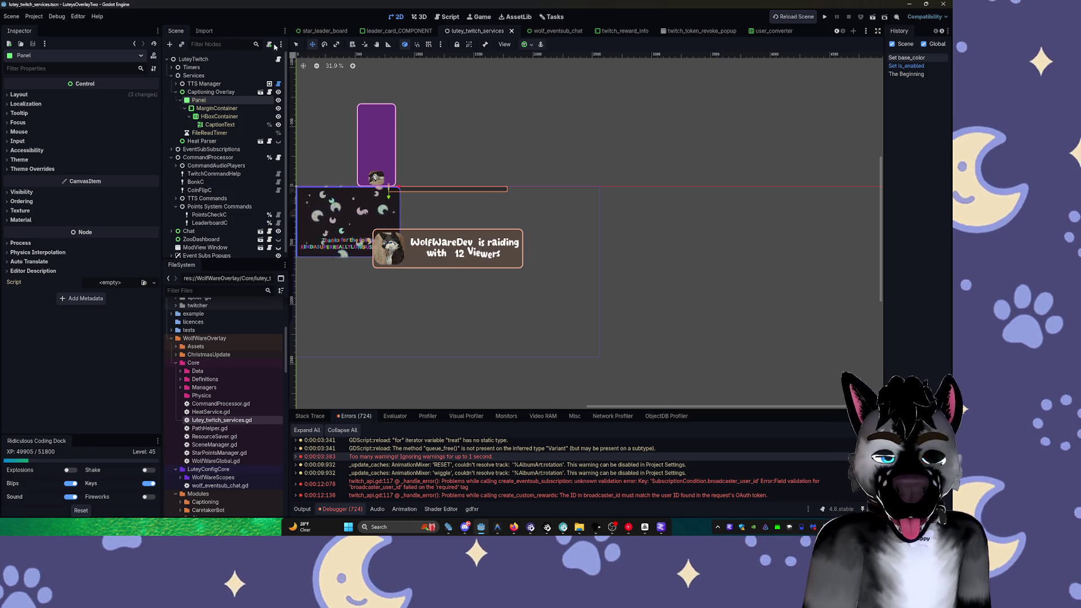
Select the YT Controller node in the StreamDoggoWorld scene
{"action": "scroll", "coordinate": [563, 30], "scroll_direction": "up", "scroll_amount": 5}
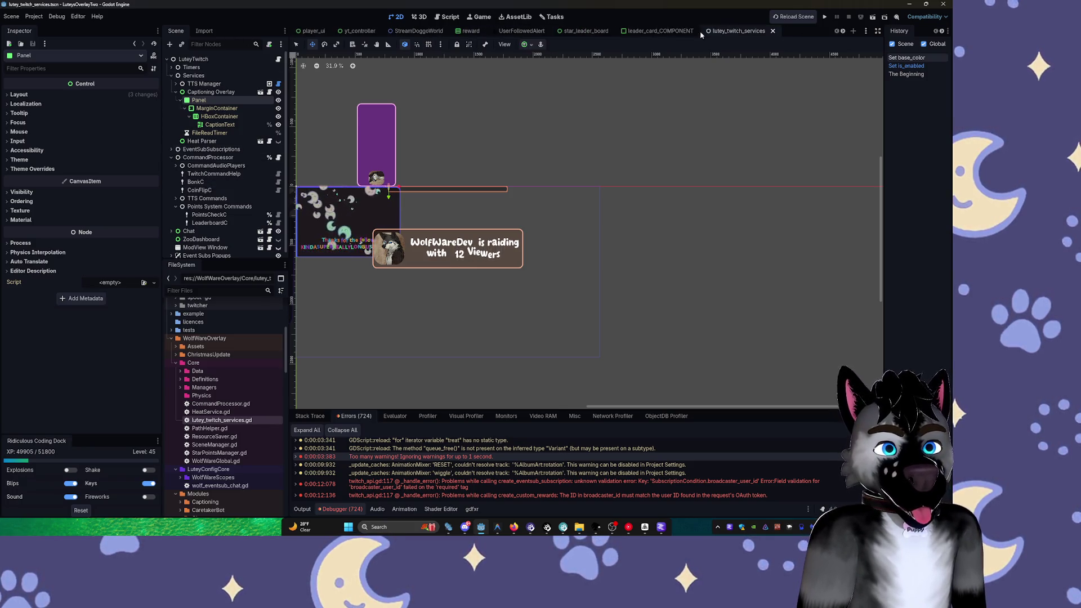
{"action": "left_click", "coordinate": [418, 31]}
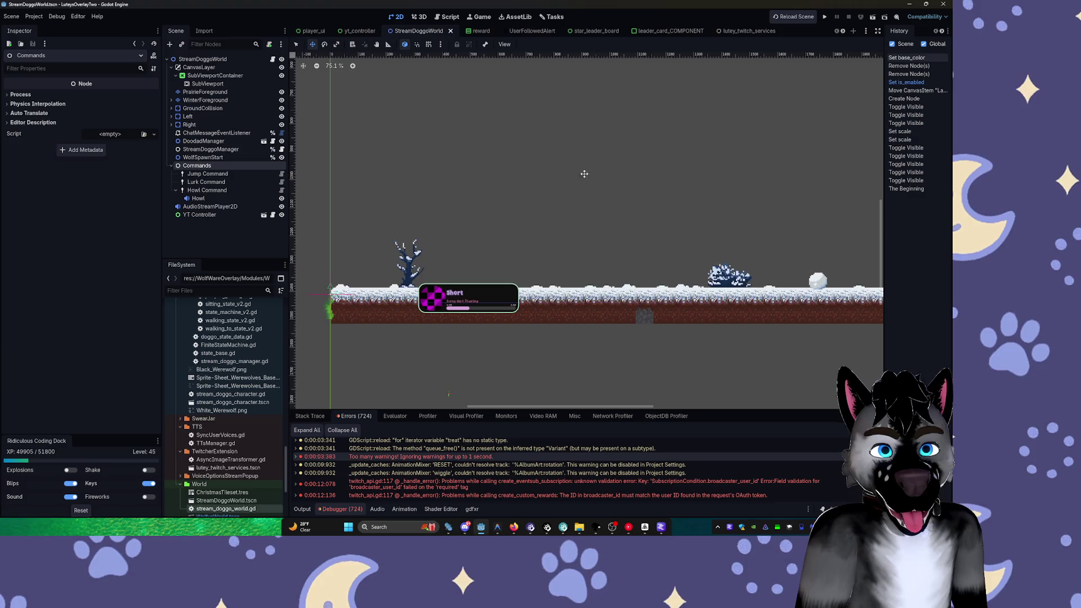
{"action": "scroll", "coordinate": [583, 174], "scroll_direction": "down", "scroll_amount": 3}
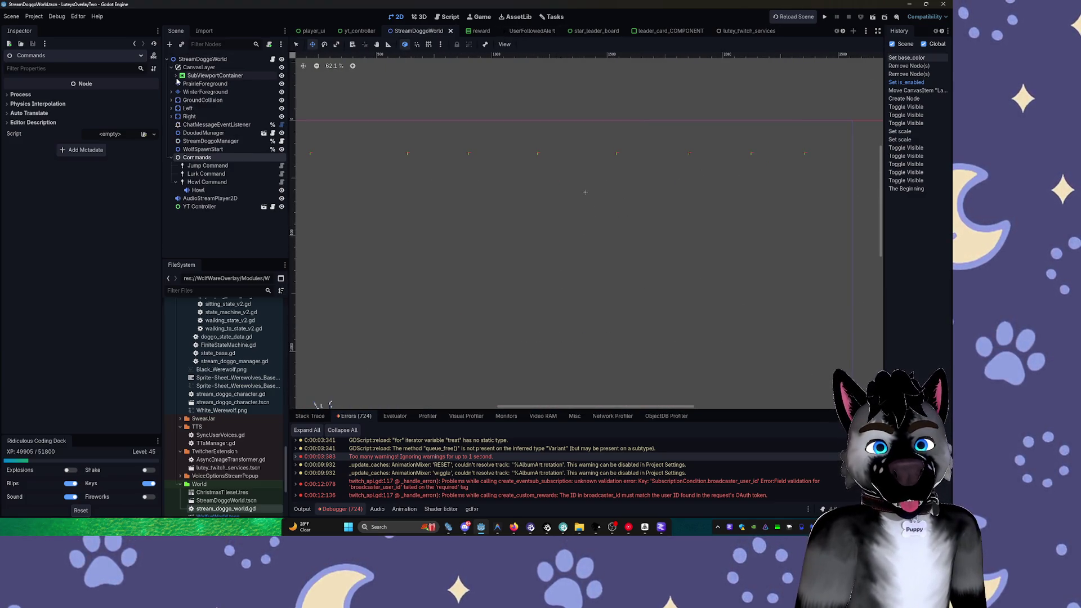
{"action": "left_click", "coordinate": [176, 216]}
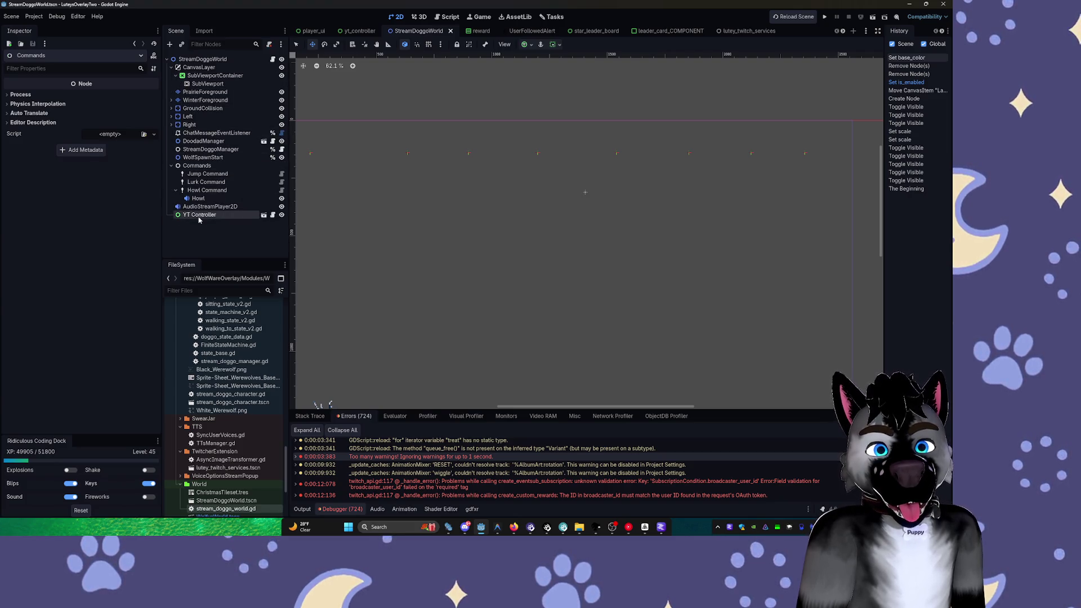
Close the yt_controller and player_ui scene tabs and run the project to the line 26 breakpoint
{"action": "middle_click", "coordinate": [366, 33]}
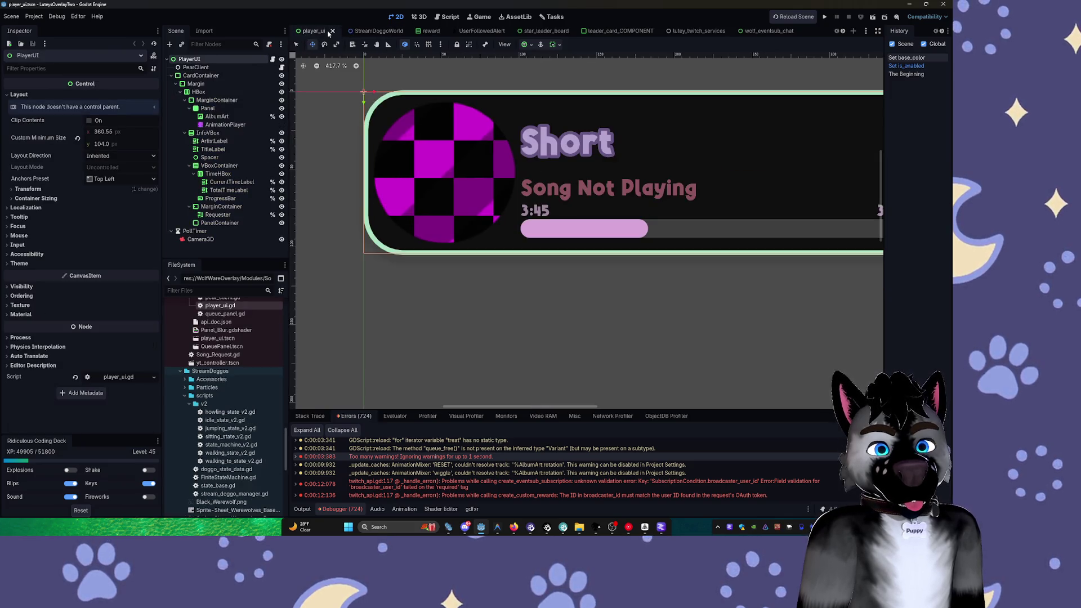
{"action": "middle_click", "coordinate": [324, 35]}
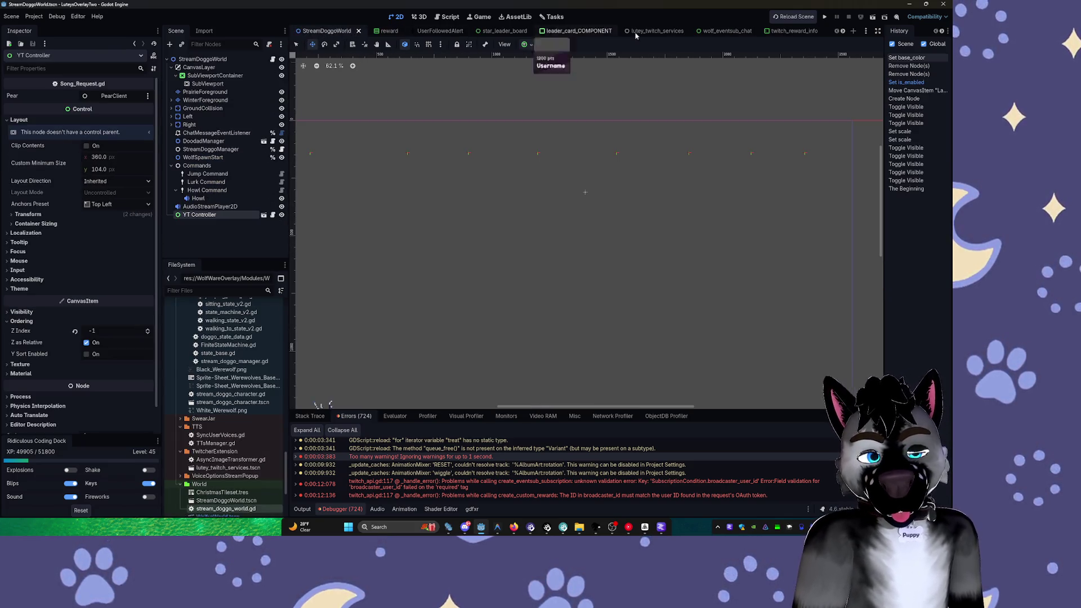
{"action": "key", "text": "F5"}
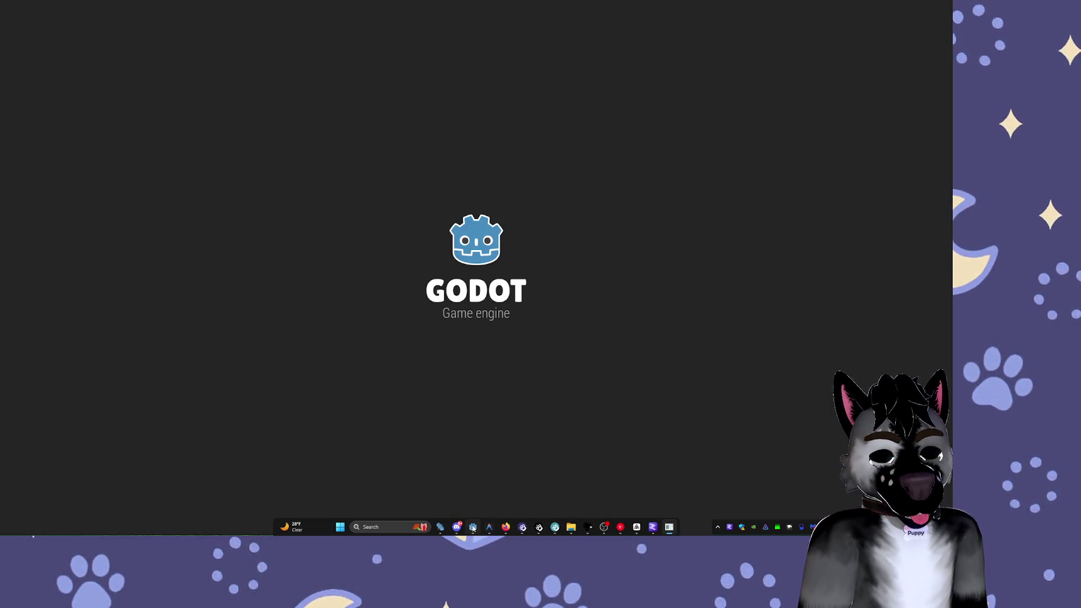
{"action": "mouse_move", "coordinate": [473, 528]}
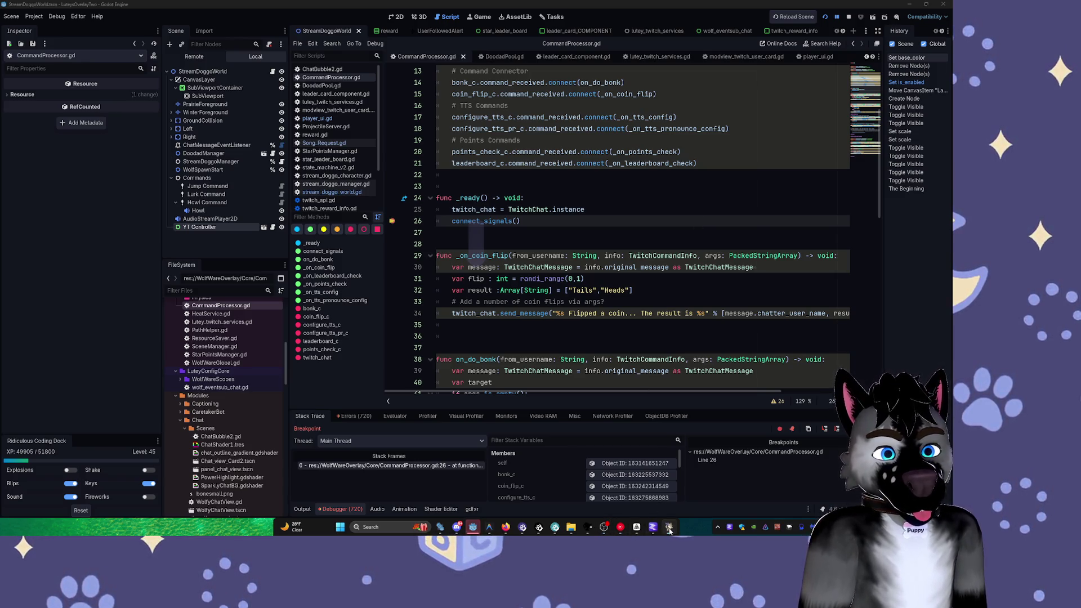
Resume past the line 26 breakpoint, toggle 3D and 2D views, and select Jump Command
{"action": "left_click", "coordinate": [501, 271]}
{"action": "key", "text": "F12"}
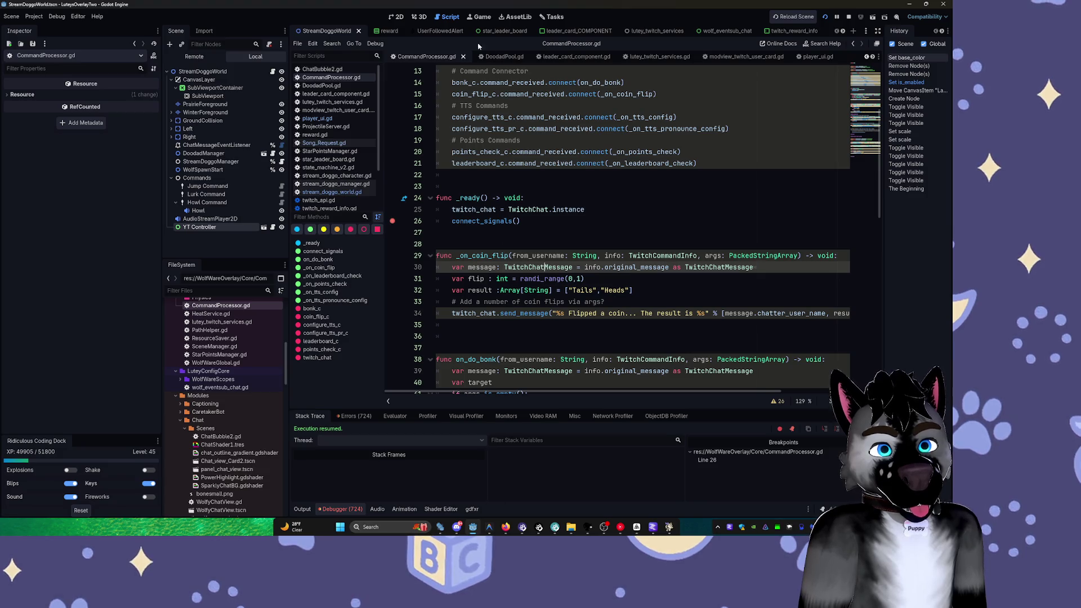
{"action": "key", "text": "ctrl+F2"}
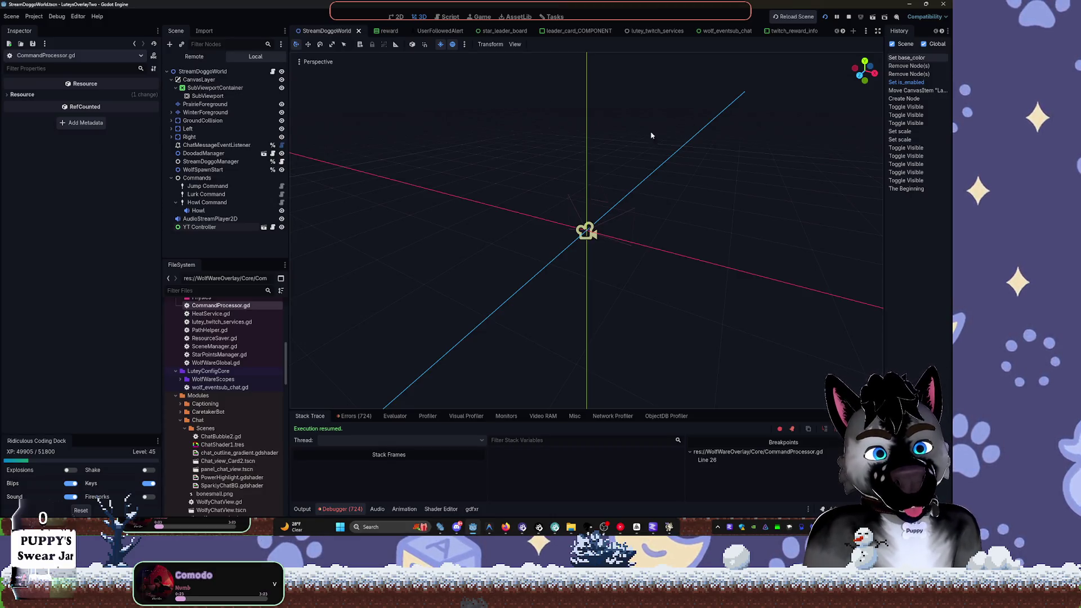
{"action": "key", "text": "ctrl+F1"}
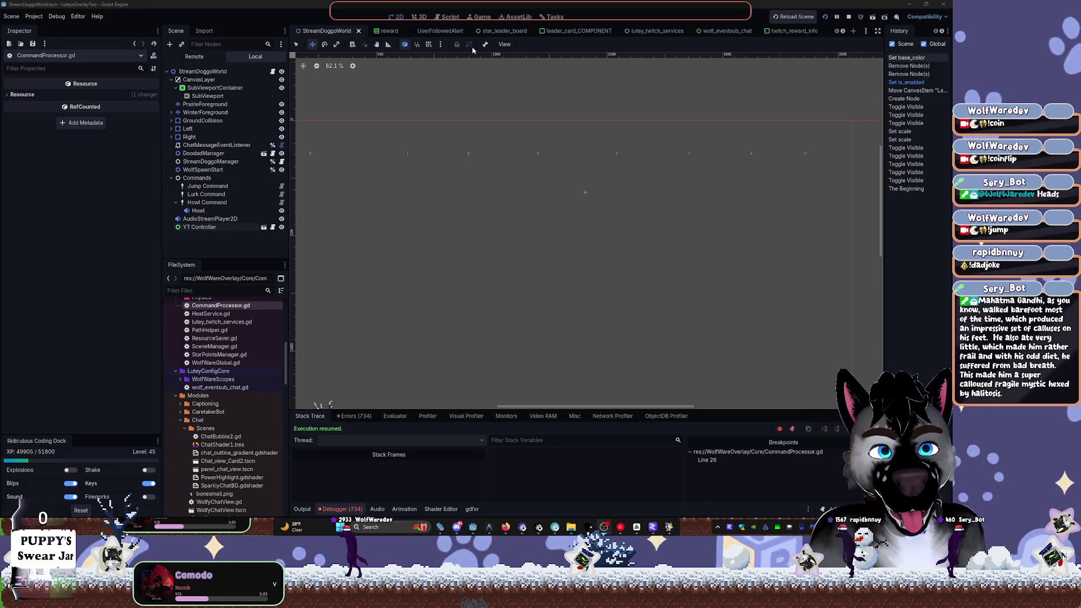
{"action": "left_click", "coordinate": [235, 186]}
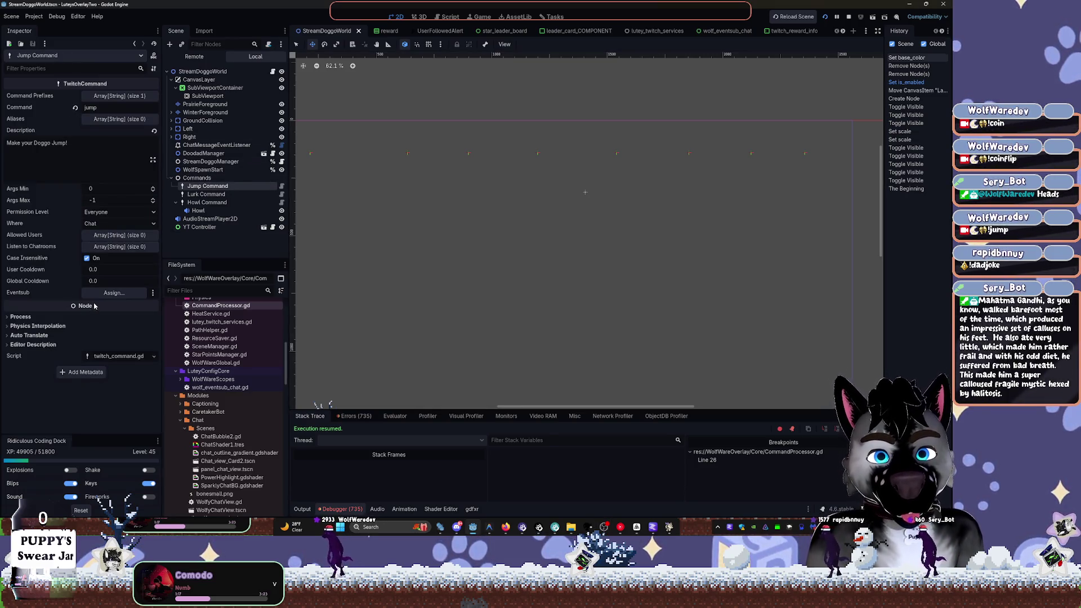
In lutey_twitch_services, expand CommandProcessor's CommandAudioPlayers to show Weh and open CommandProcessor.gd
{"action": "left_click", "coordinate": [653, 30]}
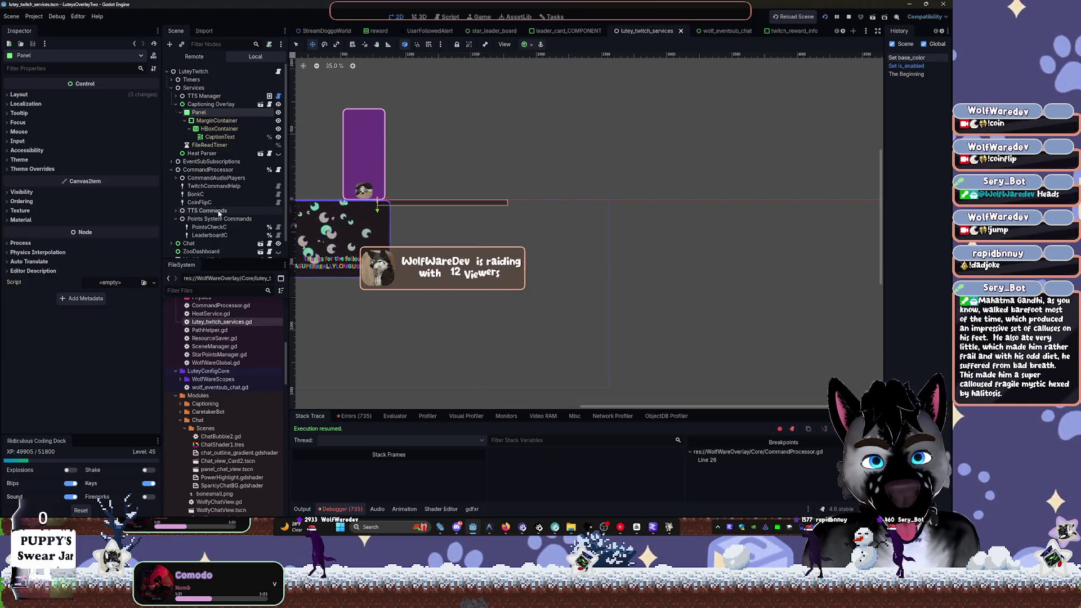
{"action": "left_click", "coordinate": [207, 169]}
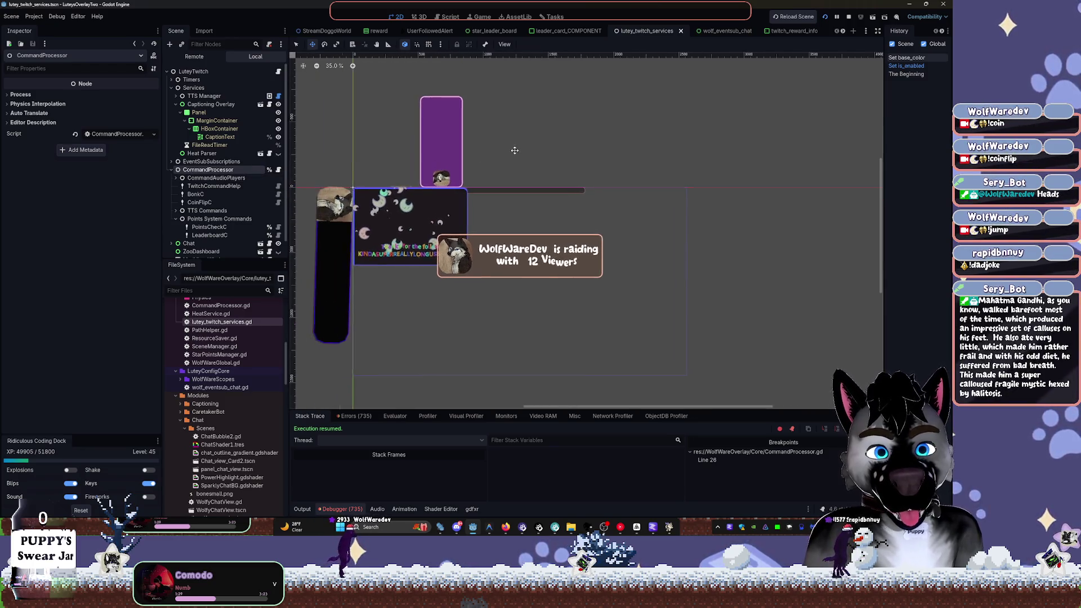
{"action": "scroll", "coordinate": [394, 225], "scroll_direction": "up", "scroll_amount": 3}
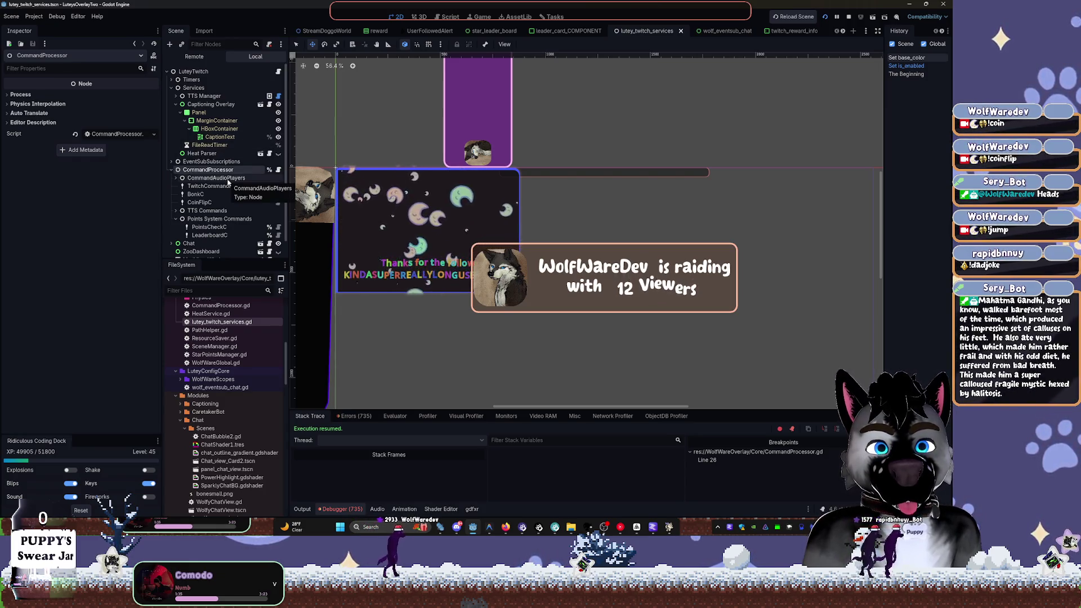
{"action": "left_click", "coordinate": [178, 178]}
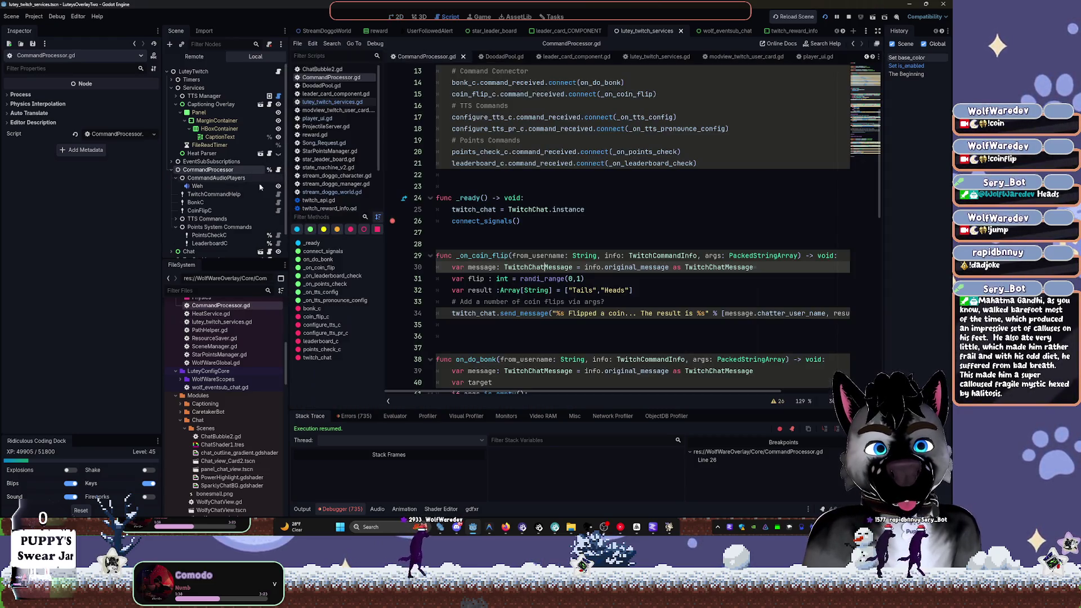
{"action": "left_click", "coordinate": [269, 169]}
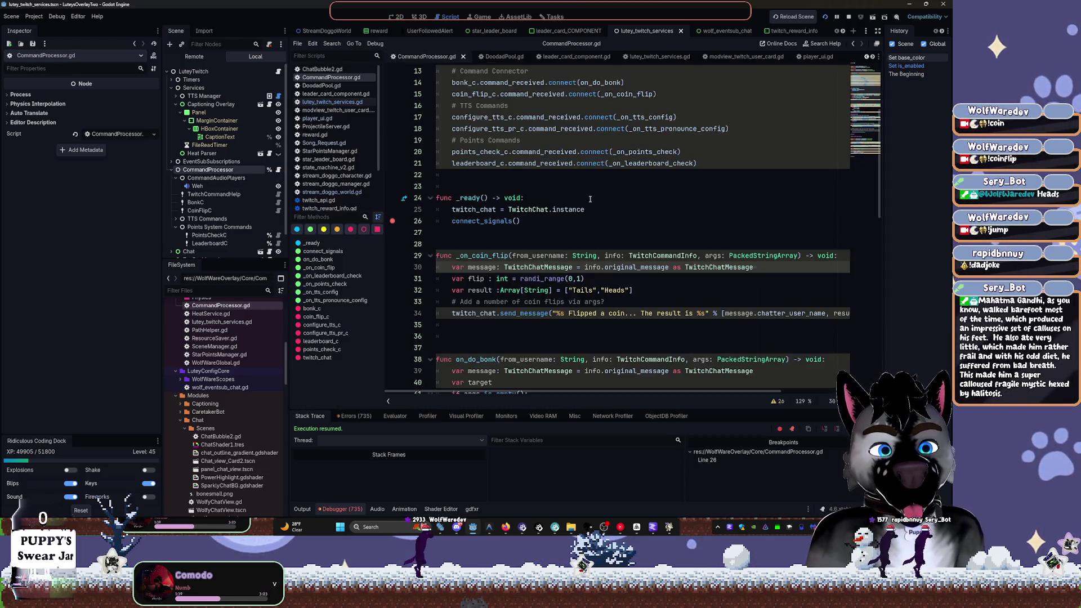
Insert 'await get_tree().create_timer(2.5).timeout' at the start of _ready and relaunch the overlay
{"action": "left_click", "coordinate": [535, 192]}
{"action": "key", "text": "Return"}
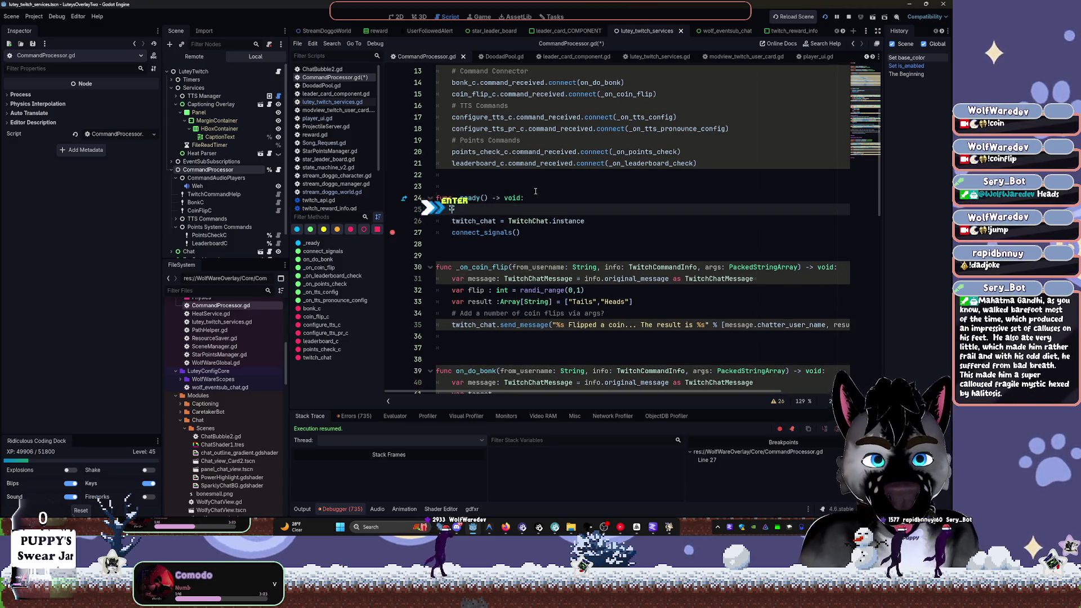
{"action": "type", "text": "await get"}
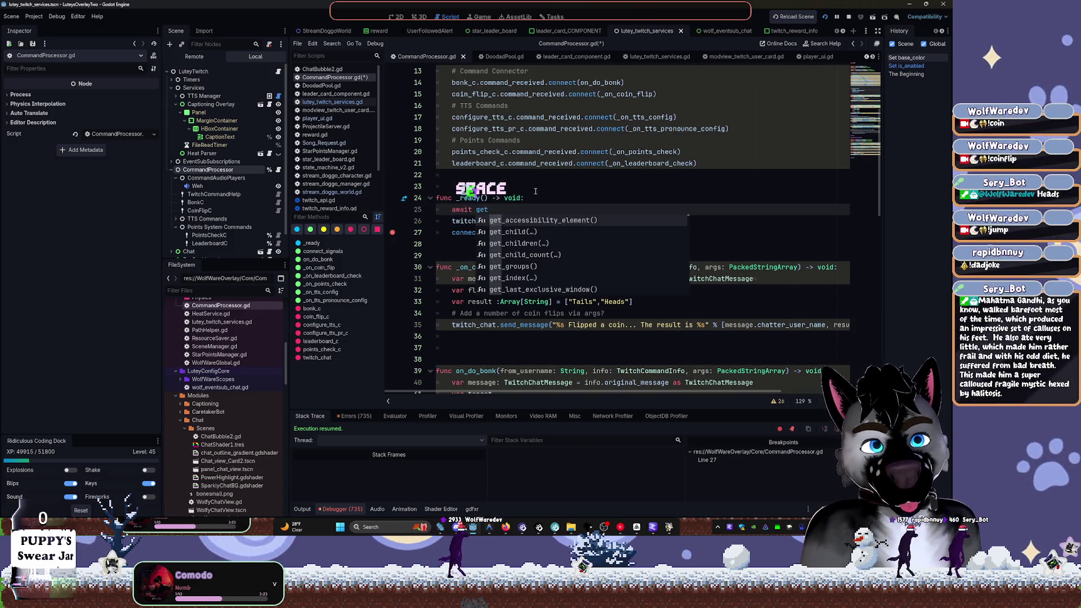
{"action": "type", "text": "tr"}
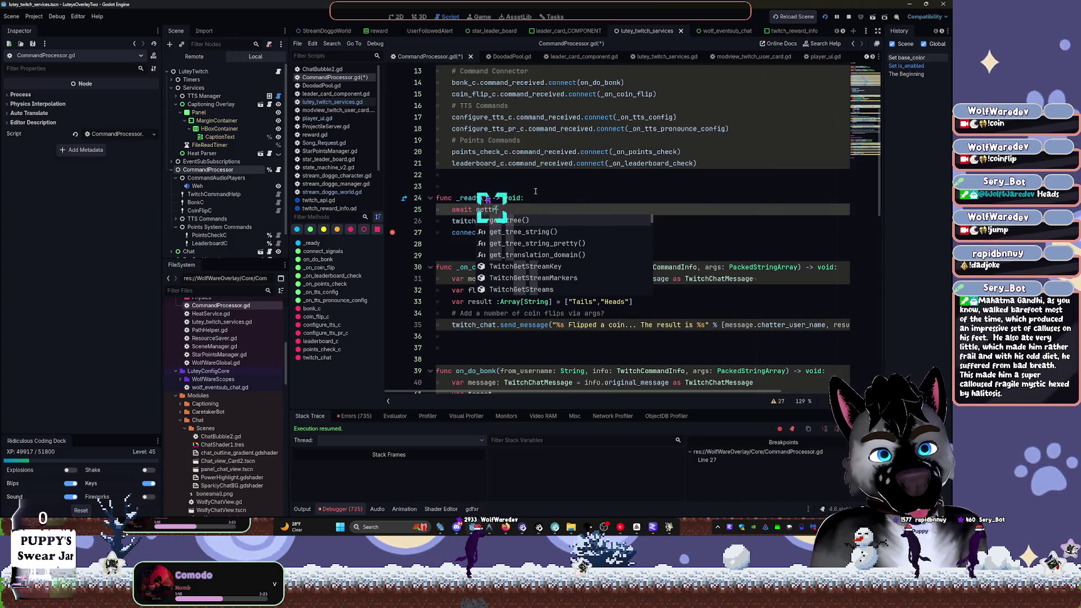
{"action": "key", "text": "Tab"}
{"action": "type", "text": ".ctime"}
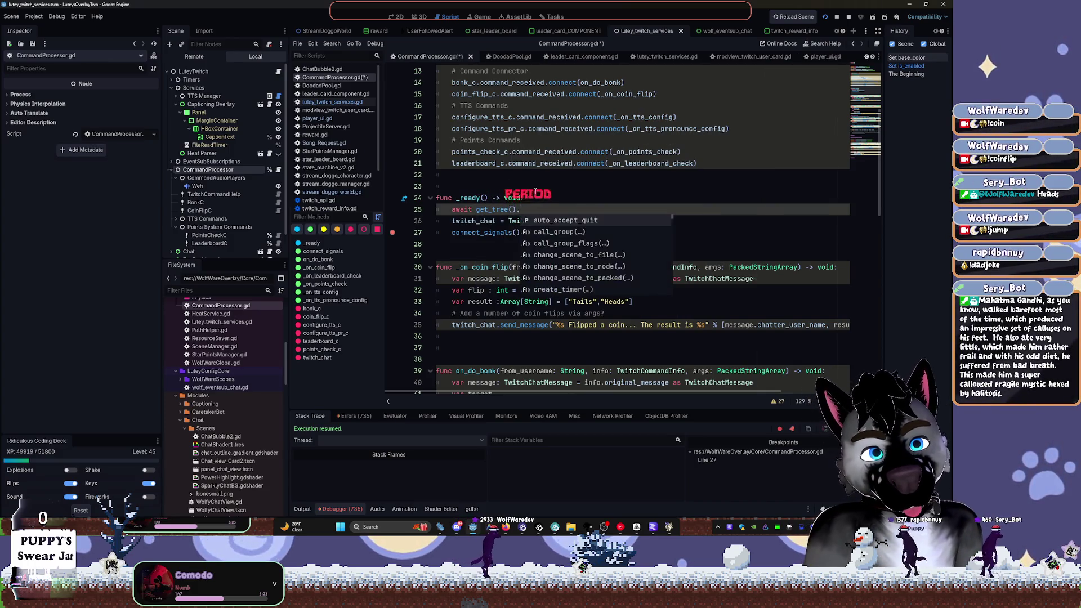
{"action": "key", "text": "Tab"}
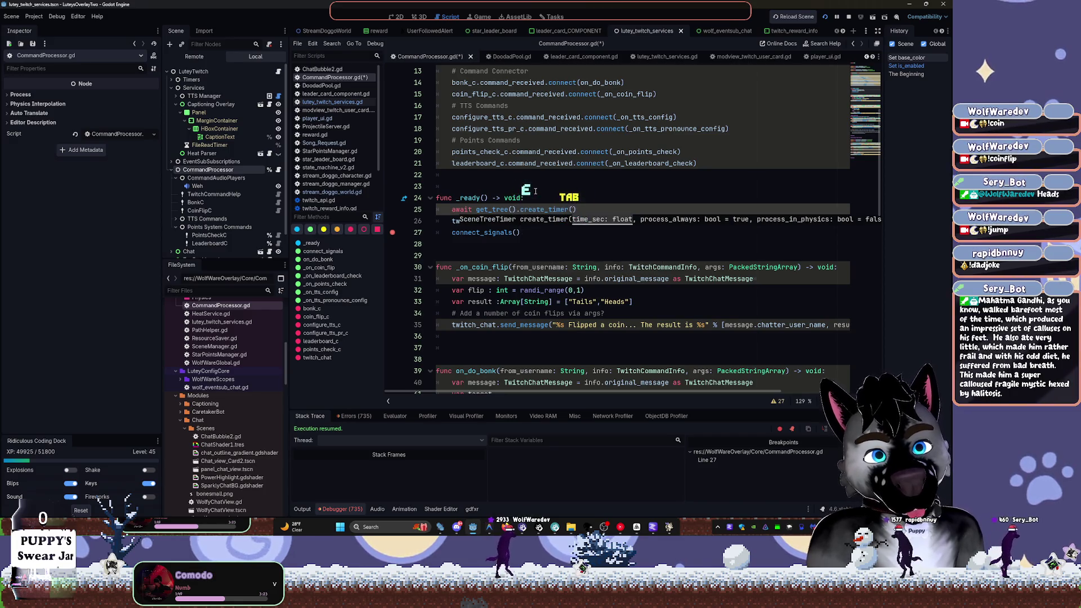
{"action": "key", "text": "BackSpace"}
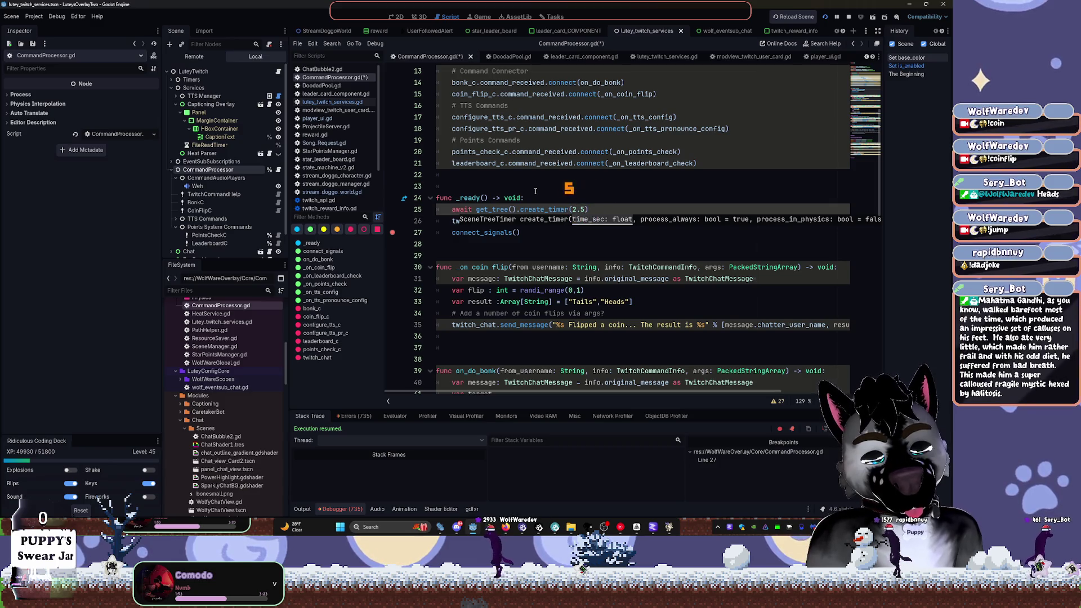
{"action": "type", "text": ")."}
{"action": "key", "text": "Tab"}
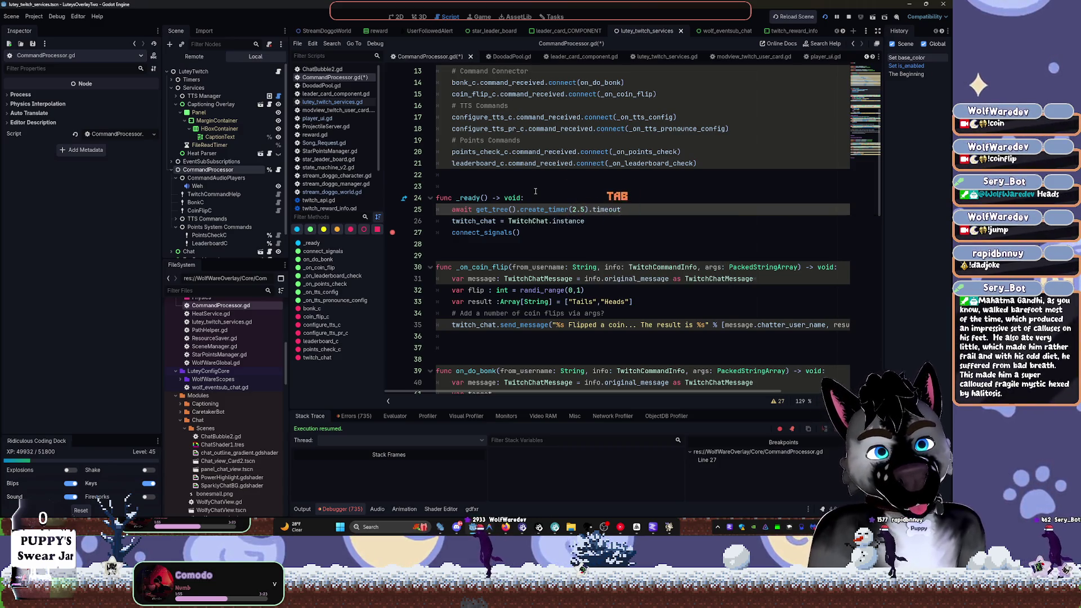
{"action": "key", "text": "F5"}
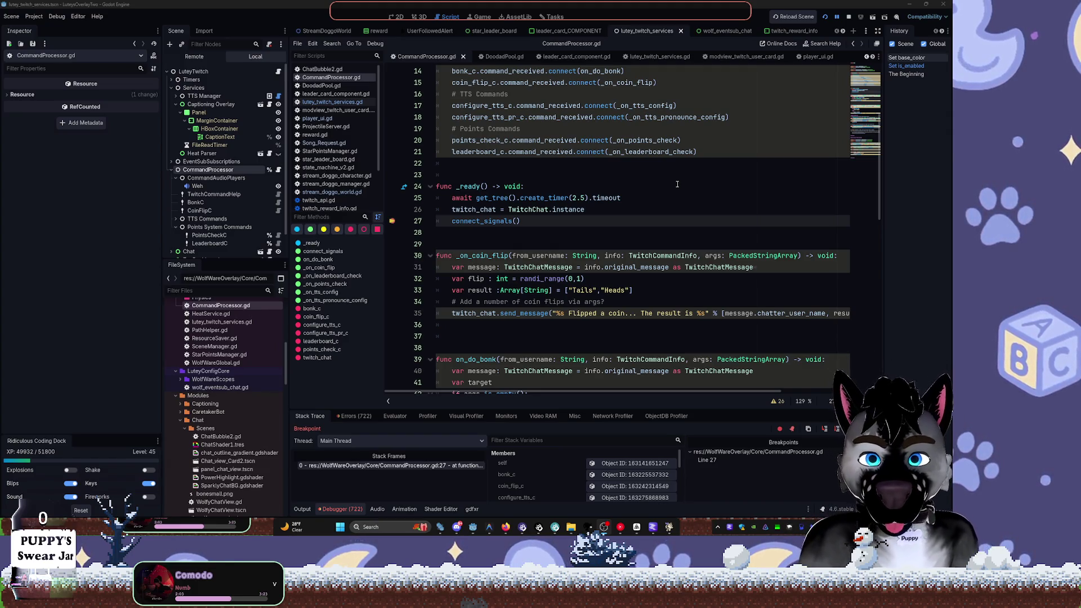
Resume execution, remove the line 27 breakpoint, and select the BonkC command node
{"action": "left_click", "coordinate": [837, 17]}
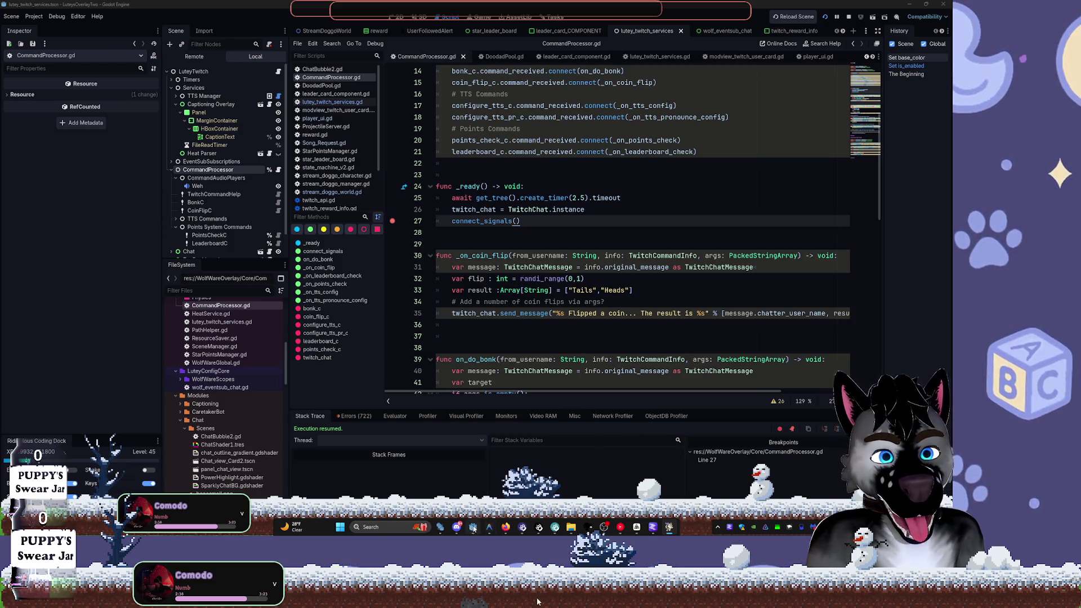
{"action": "mouse_move", "coordinate": [478, 527]}
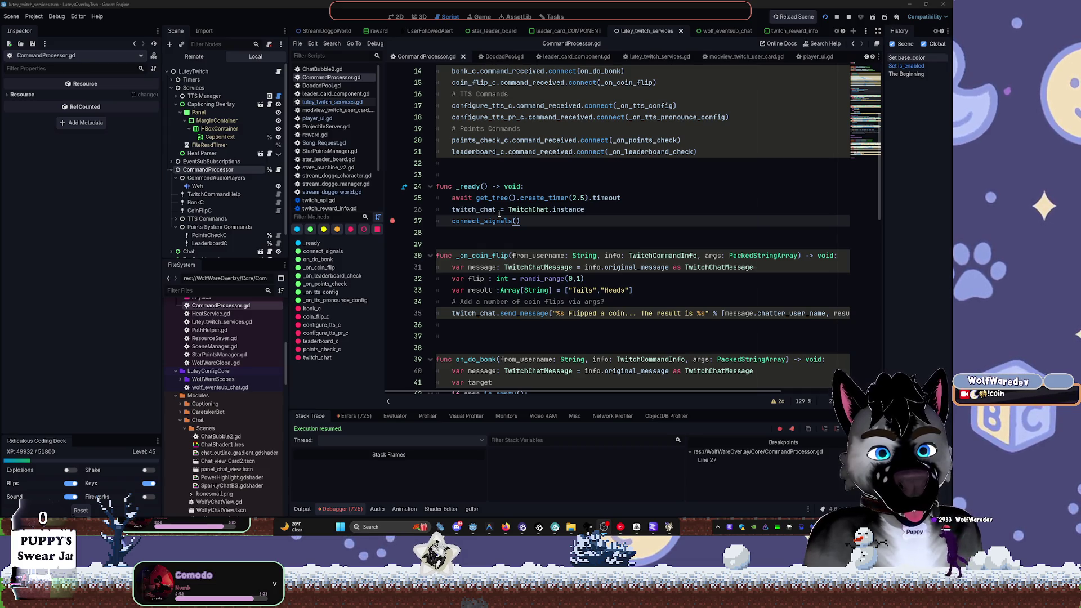
{"action": "left_click", "coordinate": [394, 221]}
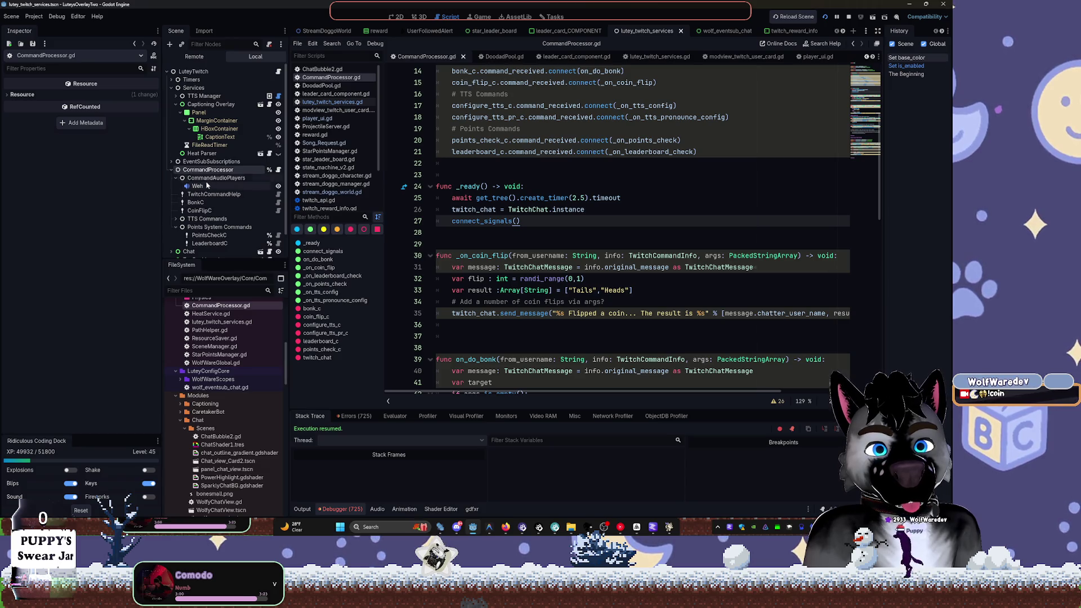
{"action": "left_click", "coordinate": [176, 178]}
{"action": "left_click", "coordinate": [196, 194]}
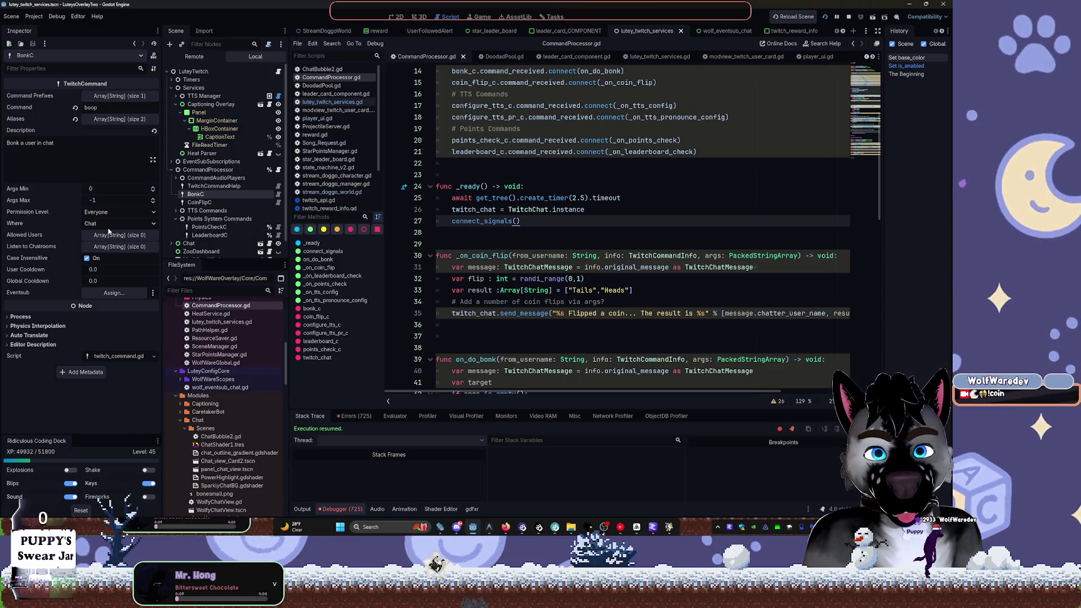
Assign the TwitchService EventSub node to CoinFlipC's Eventsub property
{"action": "left_click", "coordinate": [209, 203]}
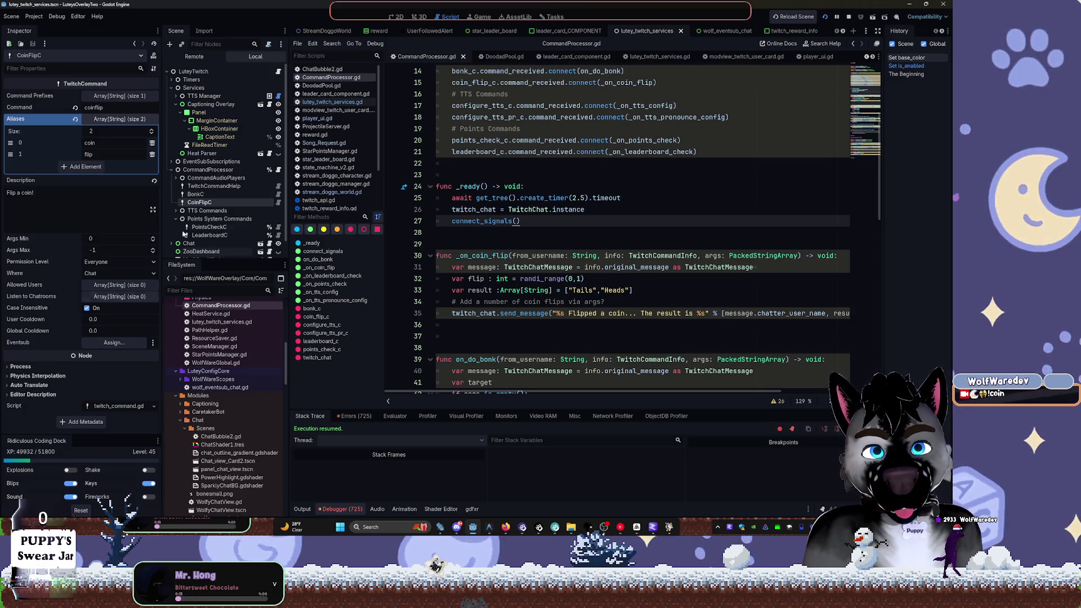
{"action": "scroll", "coordinate": [185, 228], "scroll_direction": "down", "scroll_amount": 2}
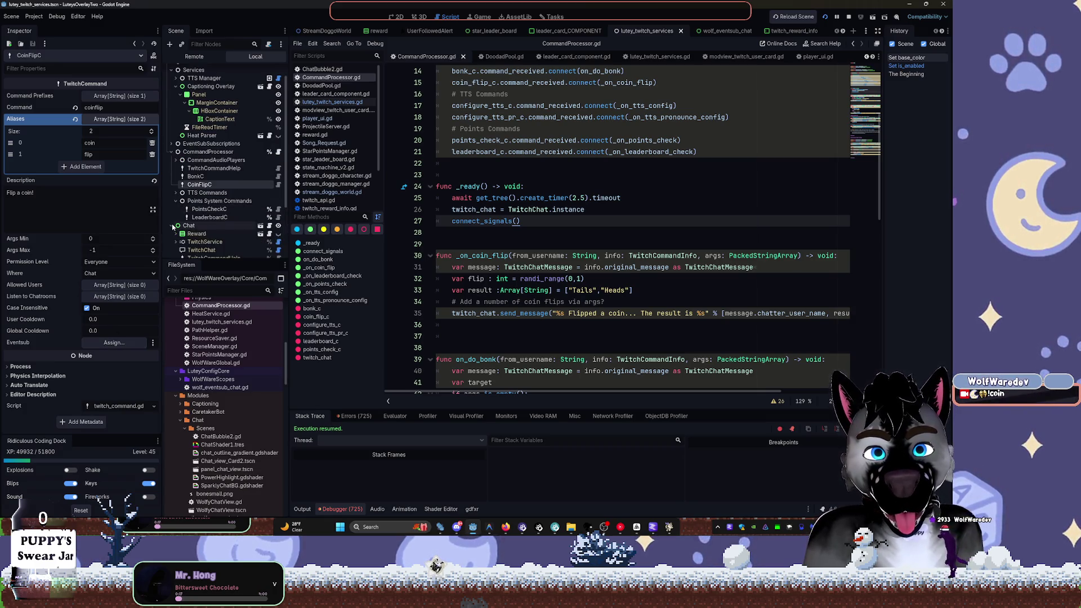
{"action": "left_click", "coordinate": [171, 225]}
{"action": "scroll", "coordinate": [223, 207], "scroll_direction": "down", "scroll_amount": 3}
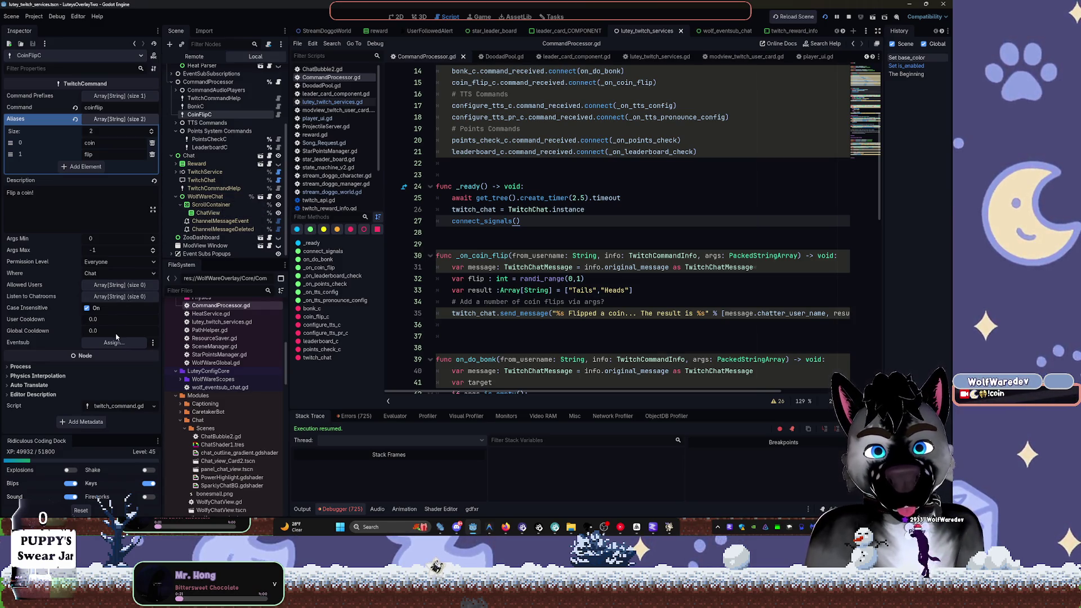
{"action": "left_click", "coordinate": [175, 172]}
{"action": "mouse_move", "coordinate": [203, 204]}
{"action": "left_mouse_down"}
{"action": "mouse_move", "coordinate": [214, 254]}
{"action": "mouse_move", "coordinate": [116, 344]}
{"action": "left_mouse_up"}
Relaunch the overlay, test the coin flip (Tails), then stop it
{"action": "left_click", "coordinate": [848, 16]}
{"action": "left_click", "coordinate": [824, 17]}
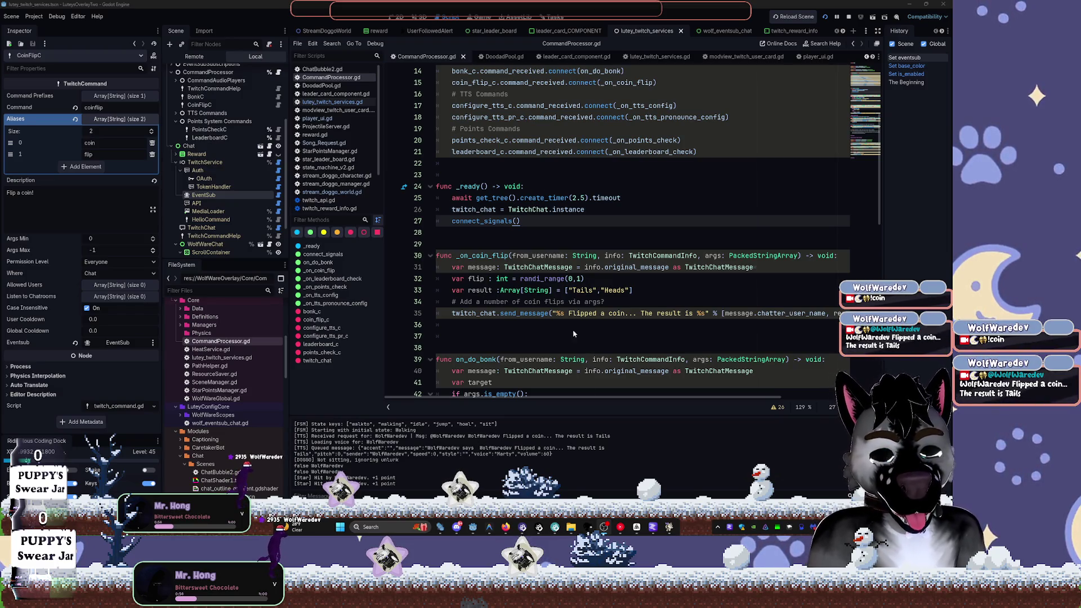
{"action": "key", "text": "F8"}
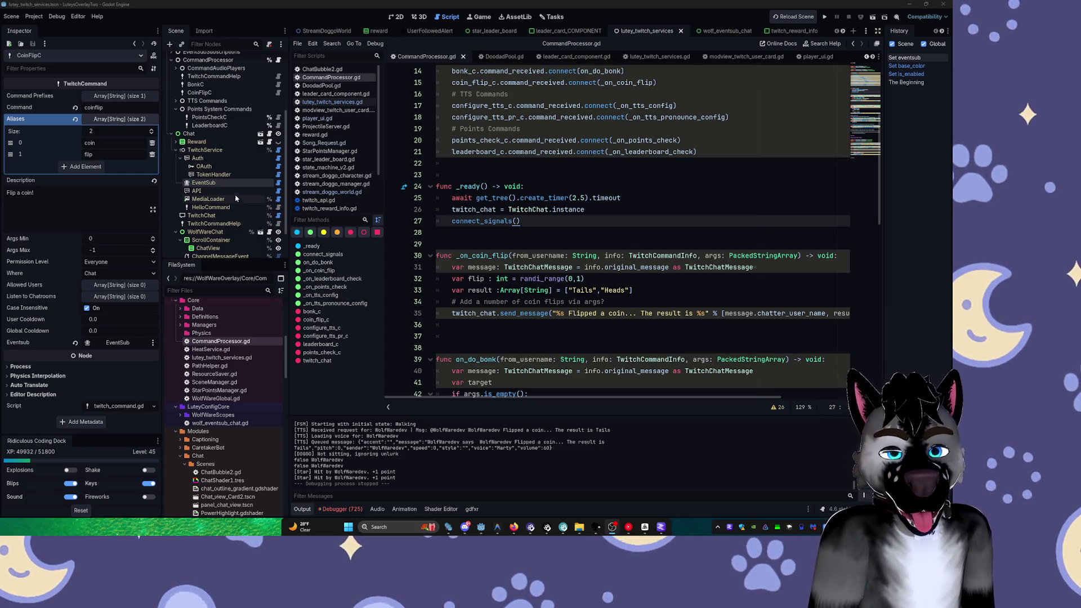
Collapse the Auth and TwitchService nodes, select BonkC, and run the overlay again
{"action": "left_click", "coordinate": [209, 150]}
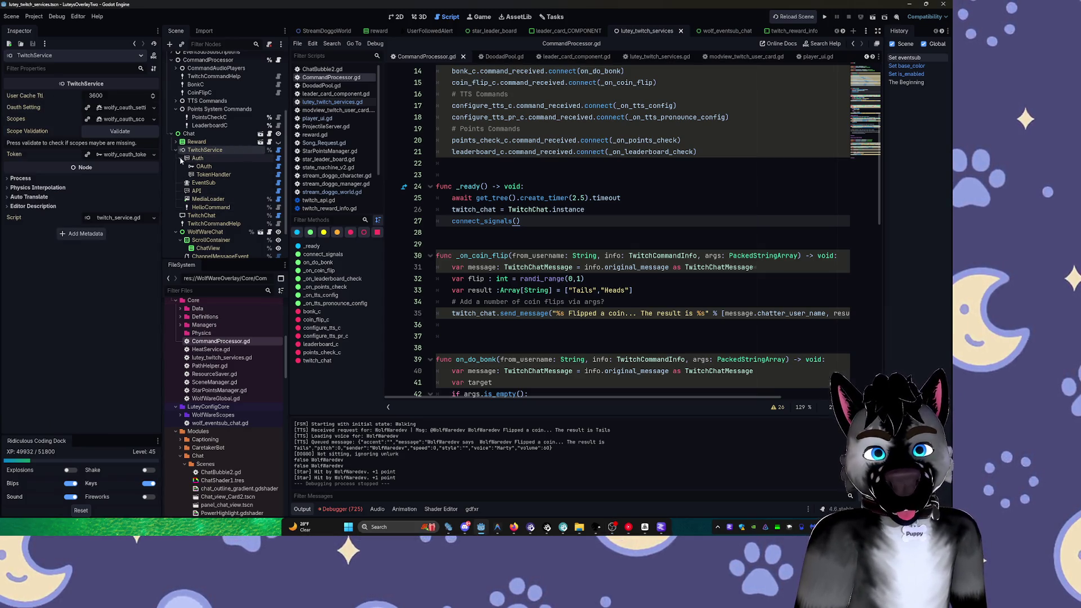
{"action": "left_click", "coordinate": [180, 158]}
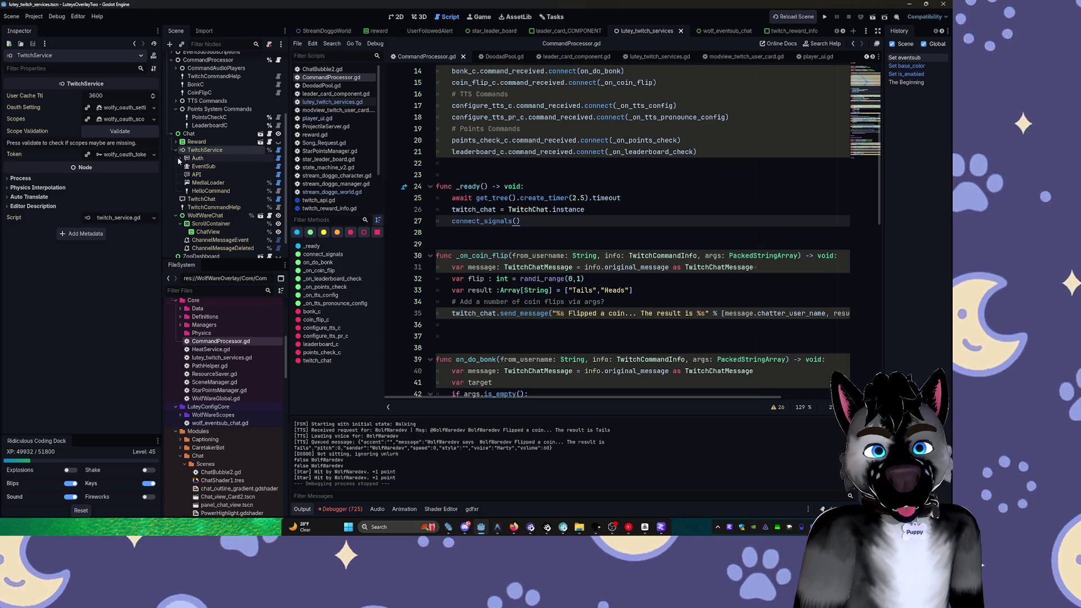
{"action": "left_click", "coordinate": [177, 150]}
{"action": "scroll", "coordinate": [192, 148], "scroll_direction": "up", "scroll_amount": 3}
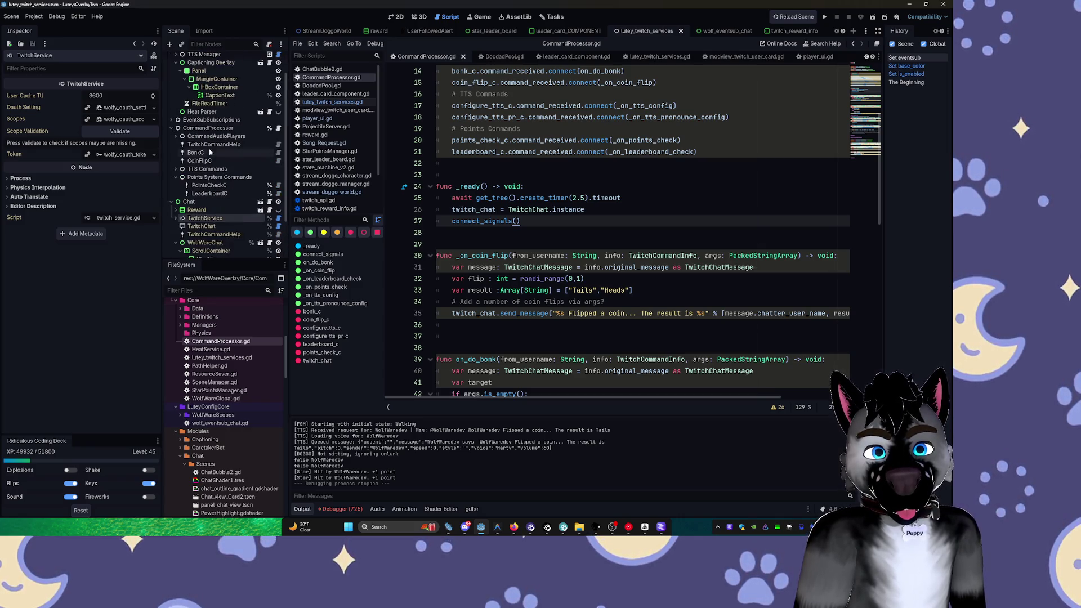
{"action": "left_click", "coordinate": [213, 138]}
{"action": "left_click", "coordinate": [214, 152]}
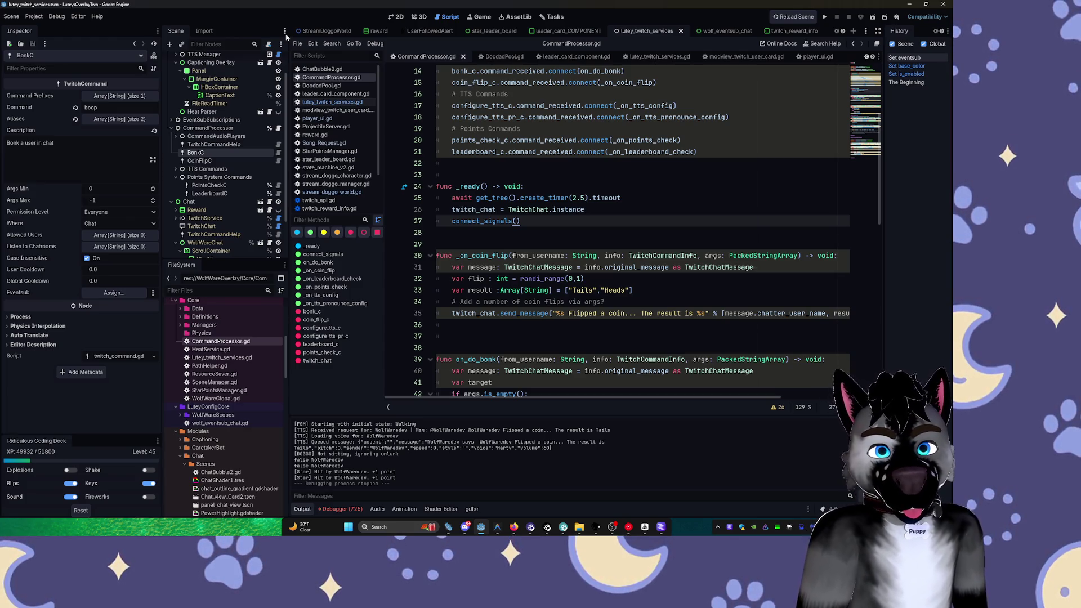
{"action": "left_click", "coordinate": [825, 17]}
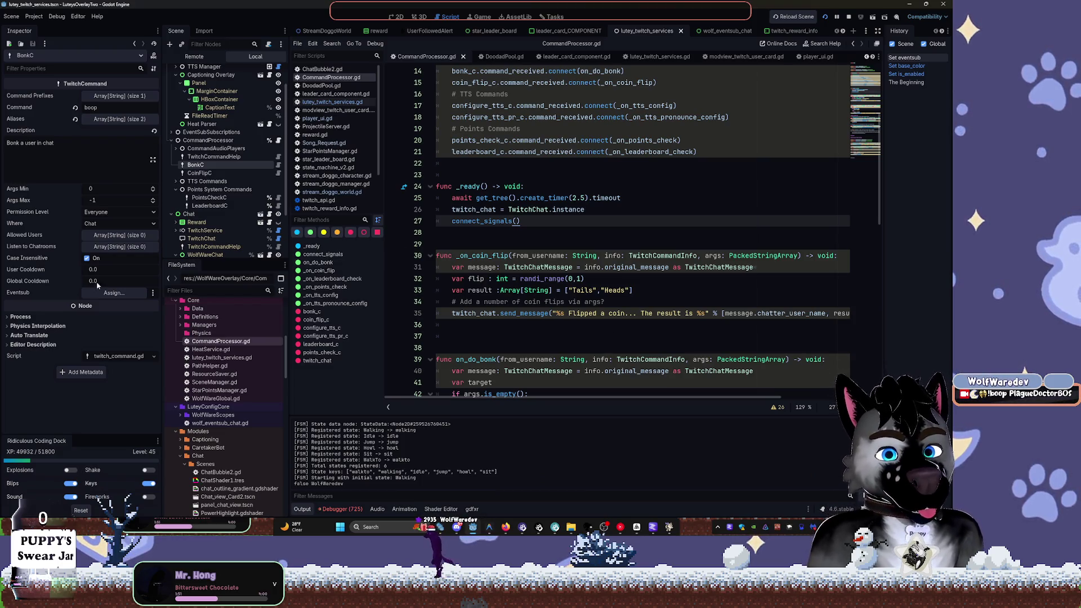
Enlarge the Scene dock, collapse Captioning Overlay, select CommandProcessor, and return to the 2D canvas
{"action": "scroll", "coordinate": [577, 266], "scroll_direction": "down", "scroll_amount": 3}
{"action": "scroll", "coordinate": [570, 271], "scroll_direction": "down", "scroll_amount": 3}
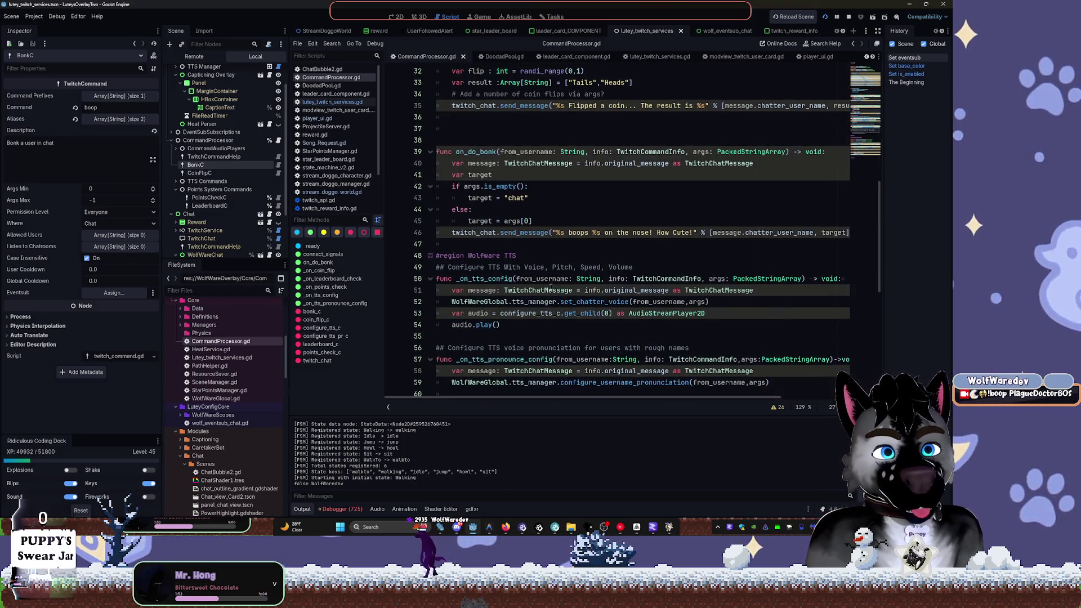
{"action": "left_click_drag", "start_coordinate": [225, 261], "coordinate": [220, 382]}
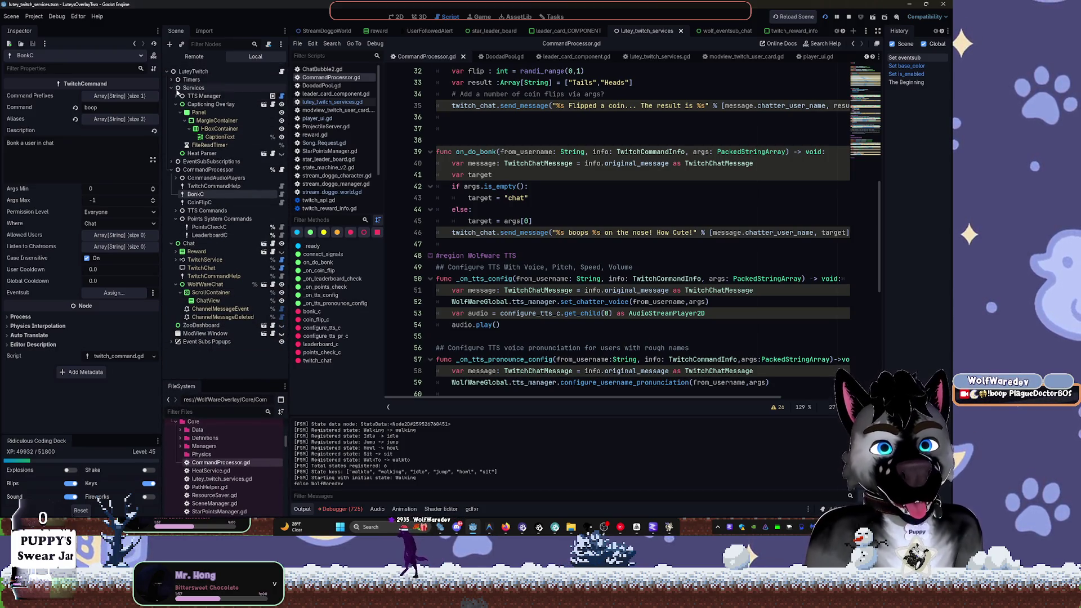
{"action": "left_click", "coordinate": [174, 105]}
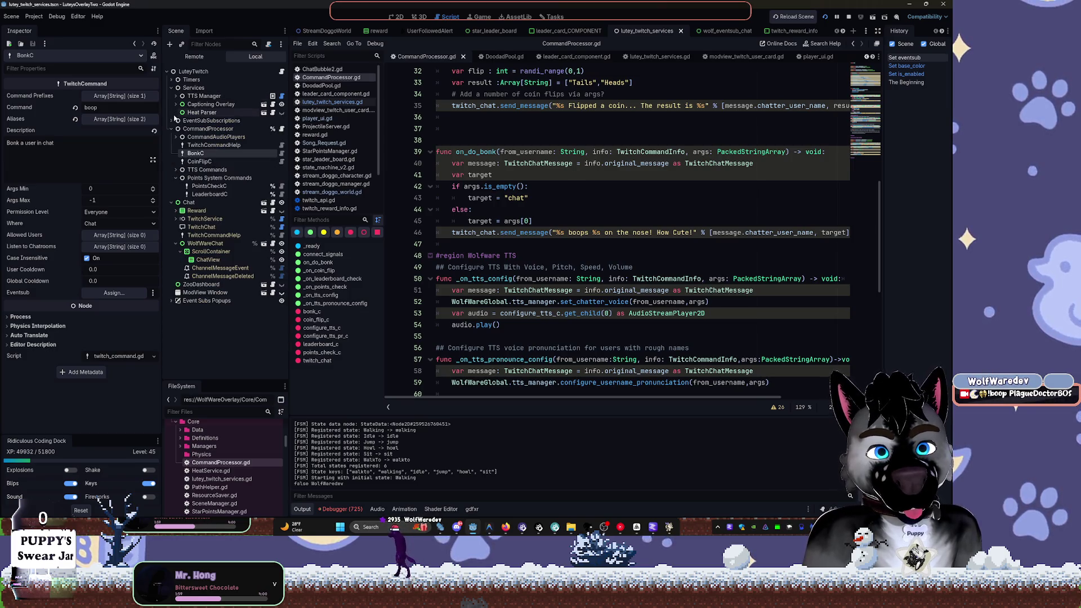
{"action": "left_click", "coordinate": [191, 129]}
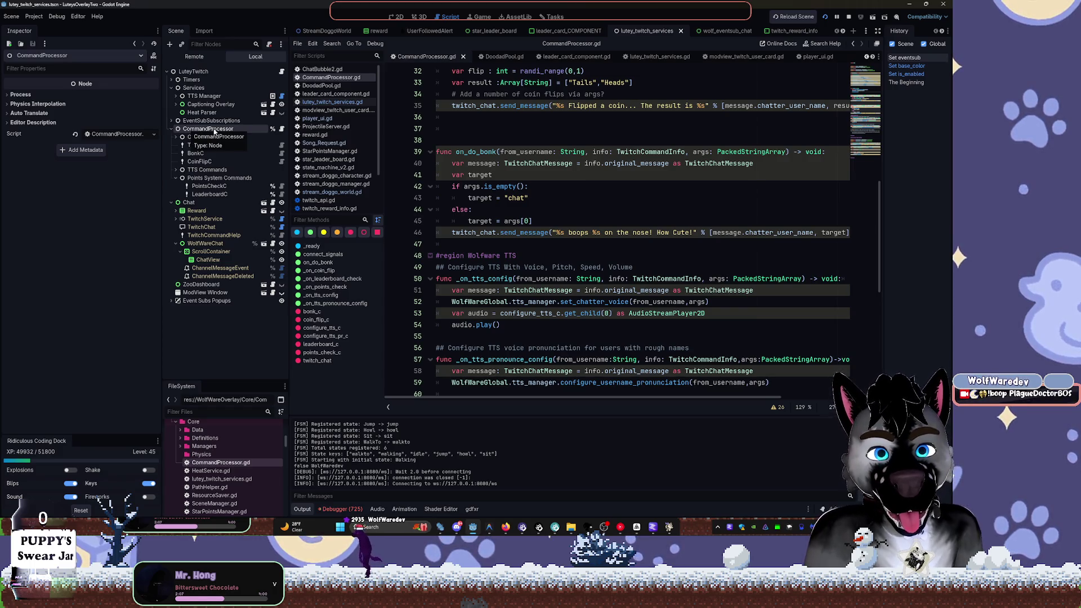
{"action": "left_click", "coordinate": [396, 17]}
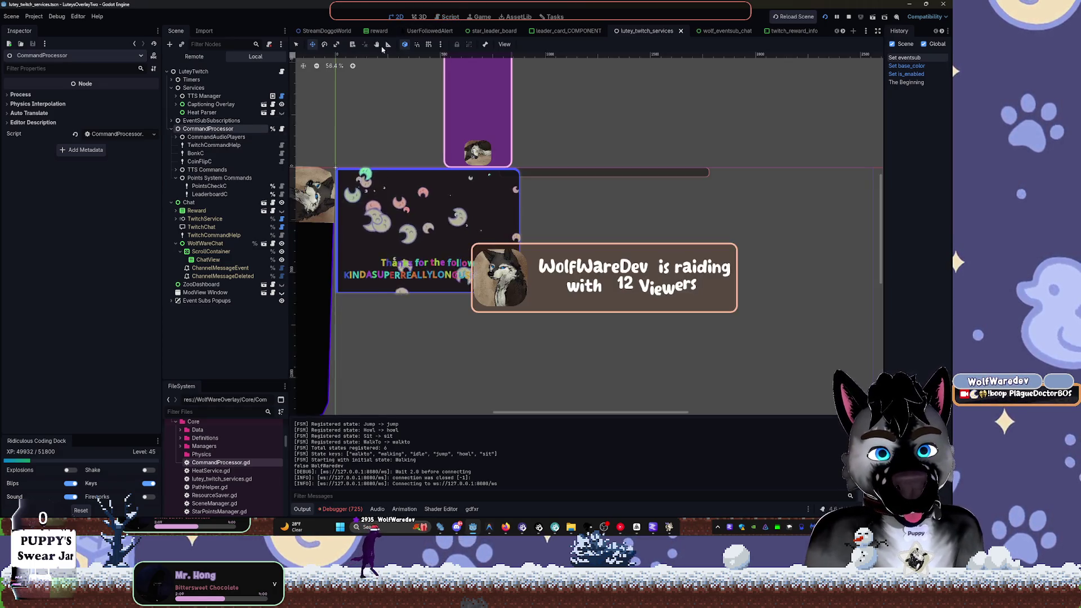
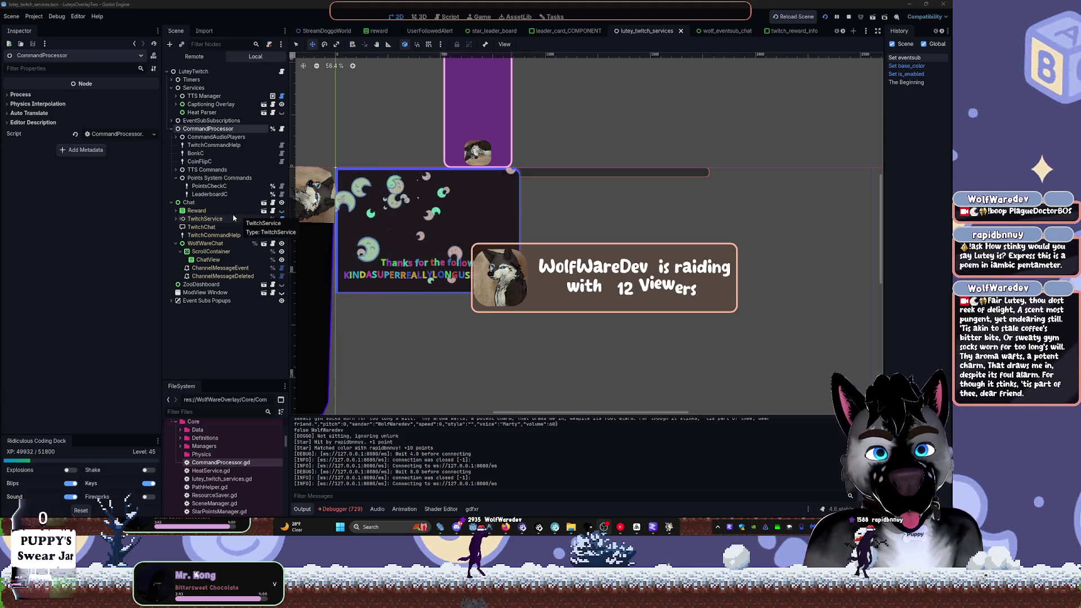
Unhide ZooDashboard under Chat and pan the canvas to show the Caretaker's Zoo dashboard
{"action": "left_click", "coordinate": [190, 202]}
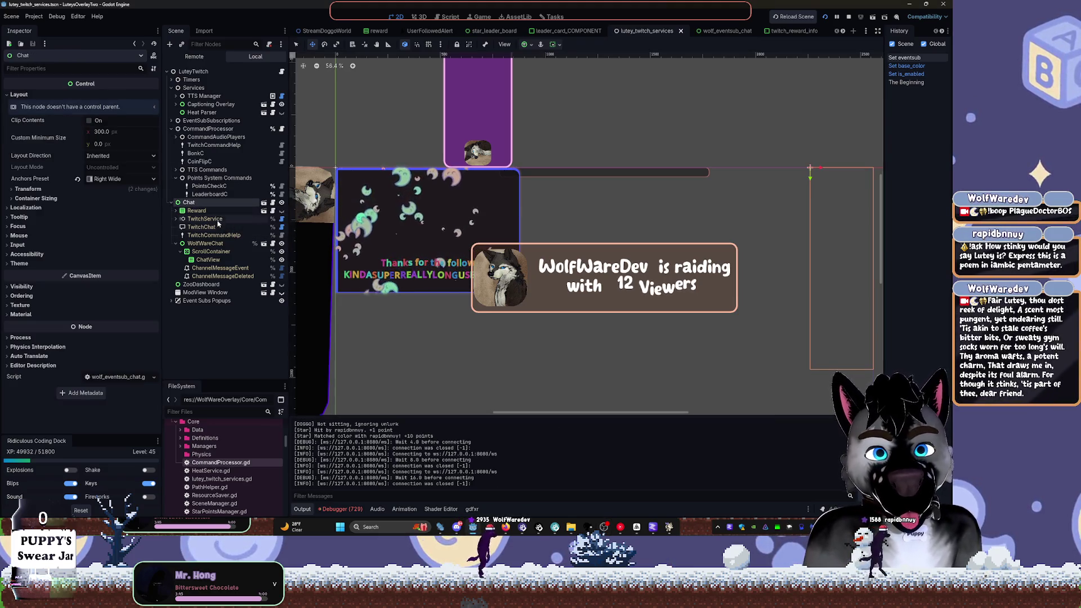
{"action": "left_click", "coordinate": [282, 284]}
{"action": "mouse_move", "coordinate": [608, 282]}
{"action": "left_mouse_down"}
{"action": "mouse_move", "coordinate": [581, 246]}
{"action": "mouse_move", "coordinate": [560, 177]}
{"action": "left_mouse_up"}
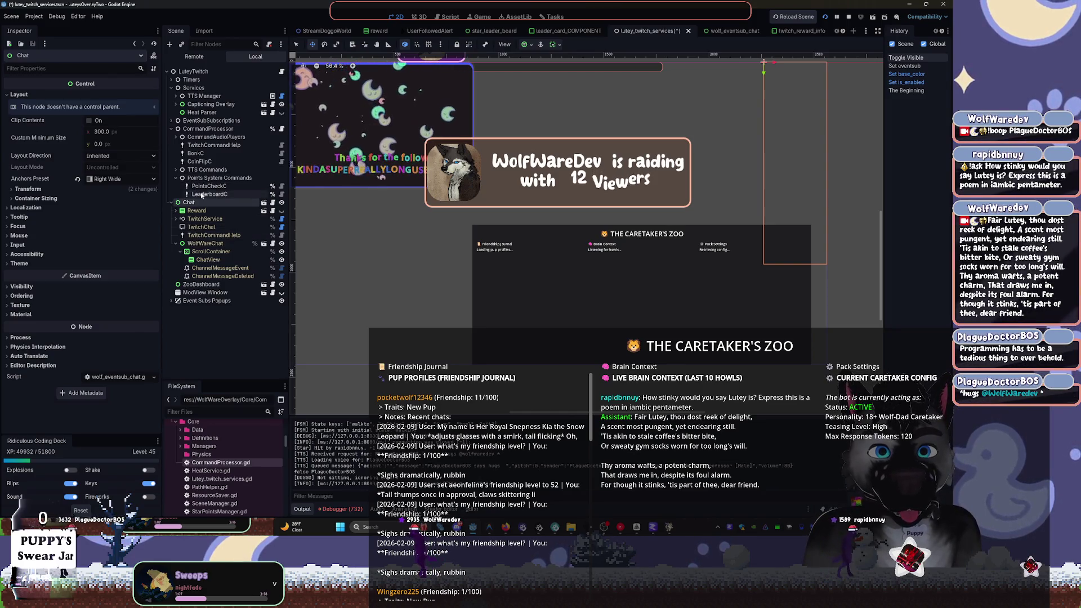
Expand TwitchService in the Scene tree and open its twitch_service.gd script
{"action": "left_click", "coordinate": [175, 218]}
{"action": "left_click", "coordinate": [265, 219]}
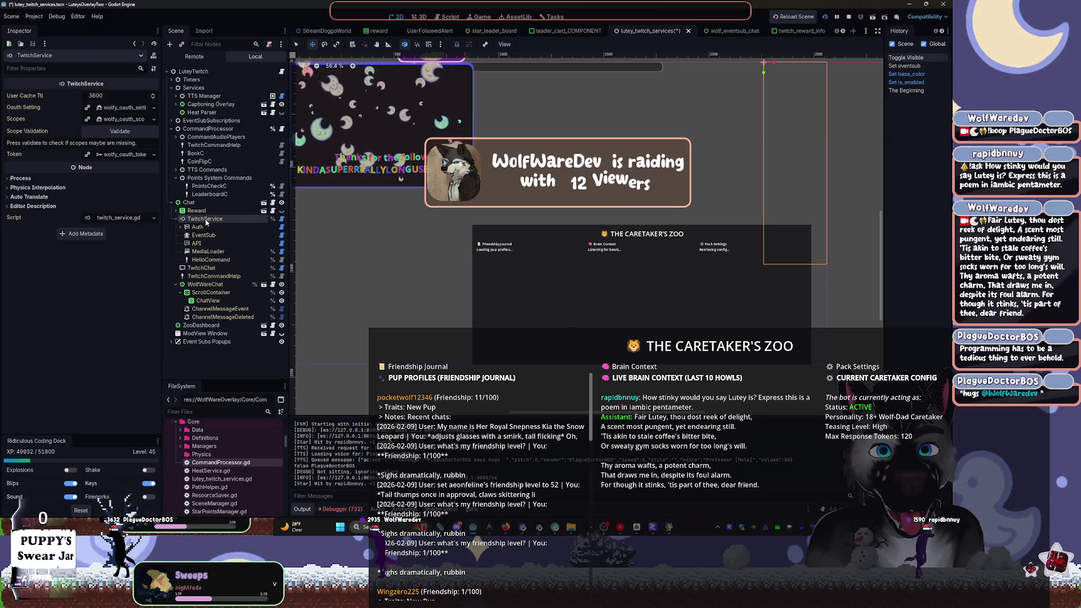
{"action": "left_click", "coordinate": [281, 219]}
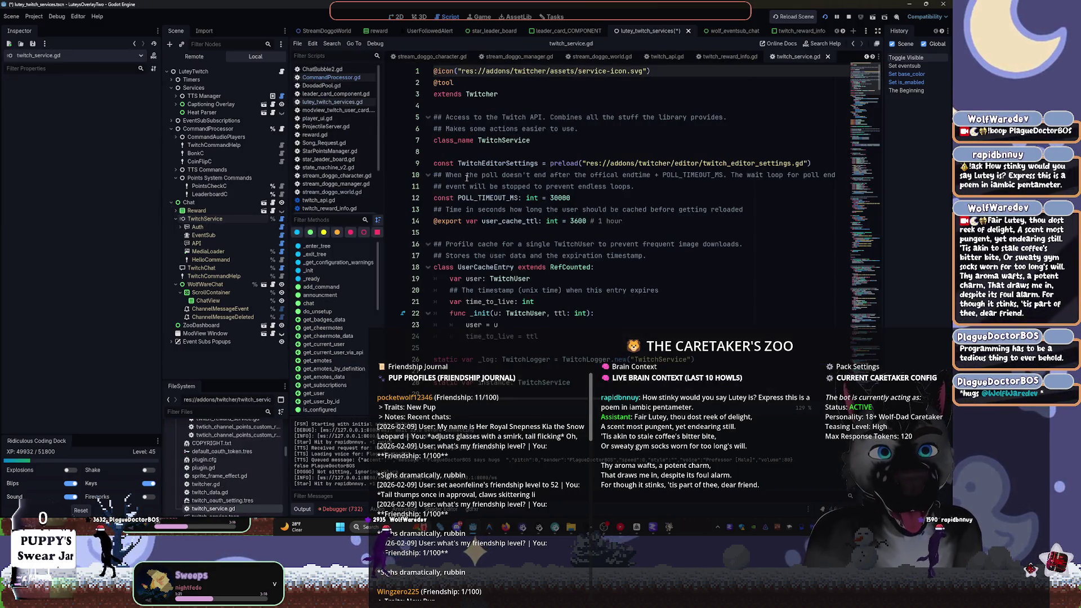
Collapse TwitchService and open Project Settings from the Project menu
{"action": "scroll", "coordinate": [498, 225], "scroll_direction": "down", "scroll_amount": 2}
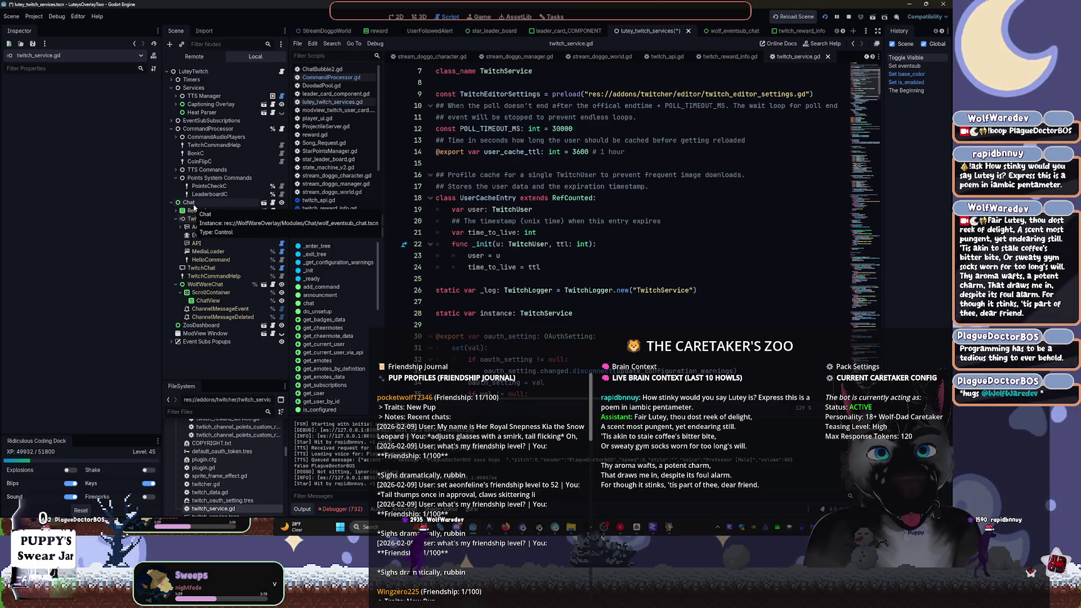
{"action": "left_click", "coordinate": [176, 219]}
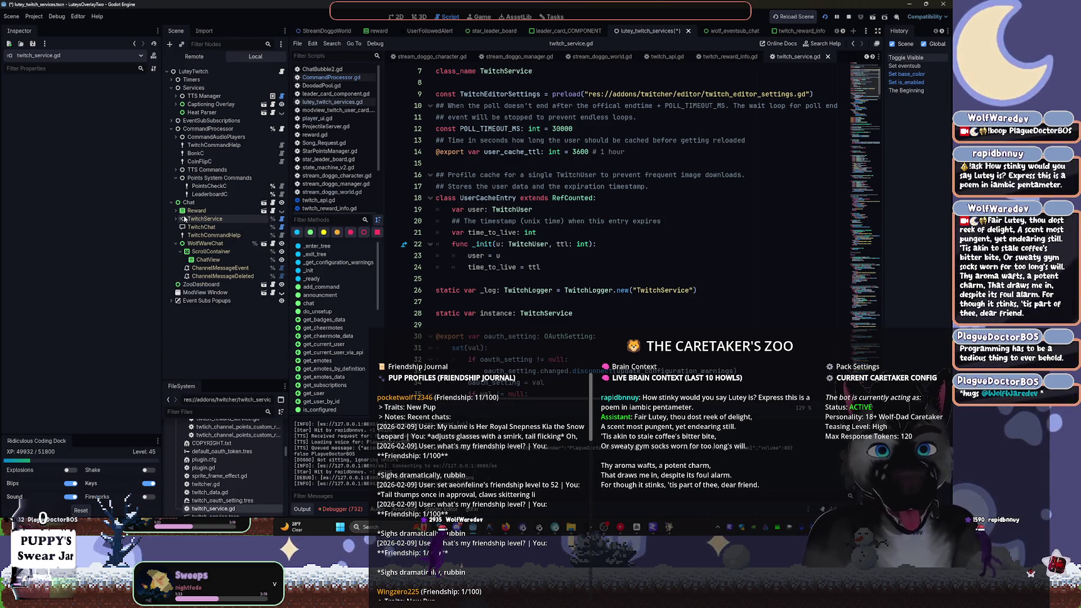
{"action": "left_click", "coordinate": [42, 17]}
{"action": "left_click", "coordinate": [52, 28]}
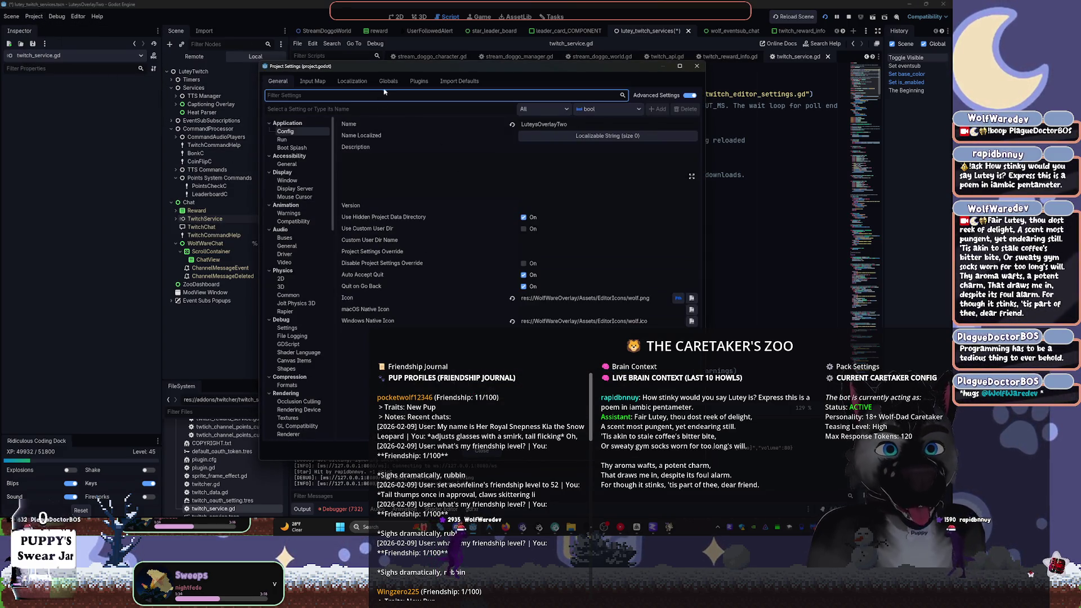
Review the Autoload list under Globals, close Project Settings, and return to the 2D view
{"action": "left_click", "coordinate": [388, 82]}
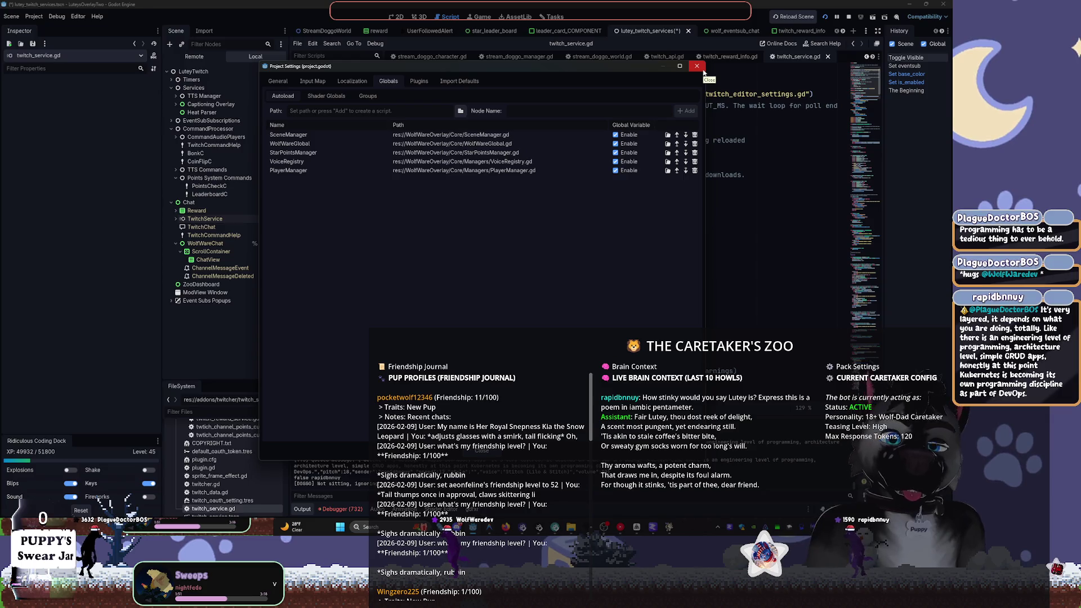
{"action": "left_click", "coordinate": [697, 67]}
{"action": "left_click", "coordinate": [399, 17]}
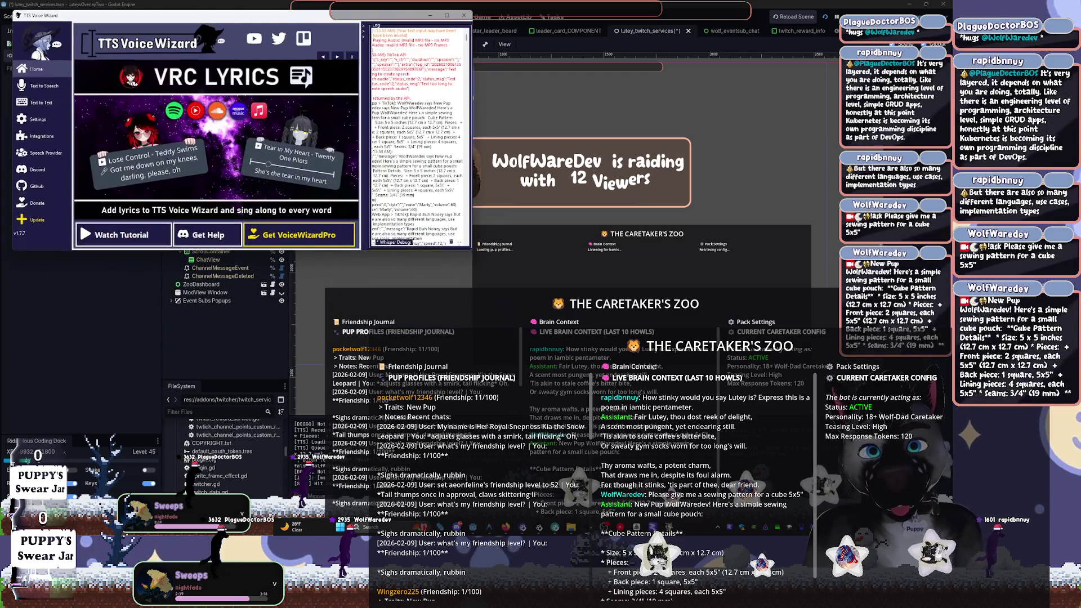
Visit the Text to Speech page in TTS Voice Wizard, then minimize it
{"action": "left_click", "coordinate": [44, 86]}
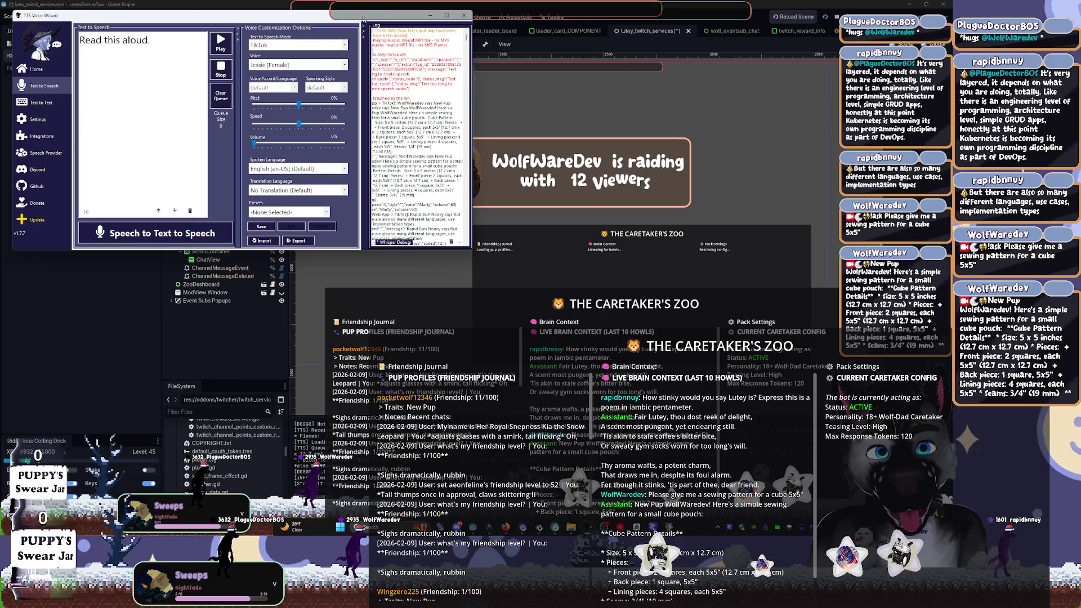
{"action": "left_click", "coordinate": [429, 15]}
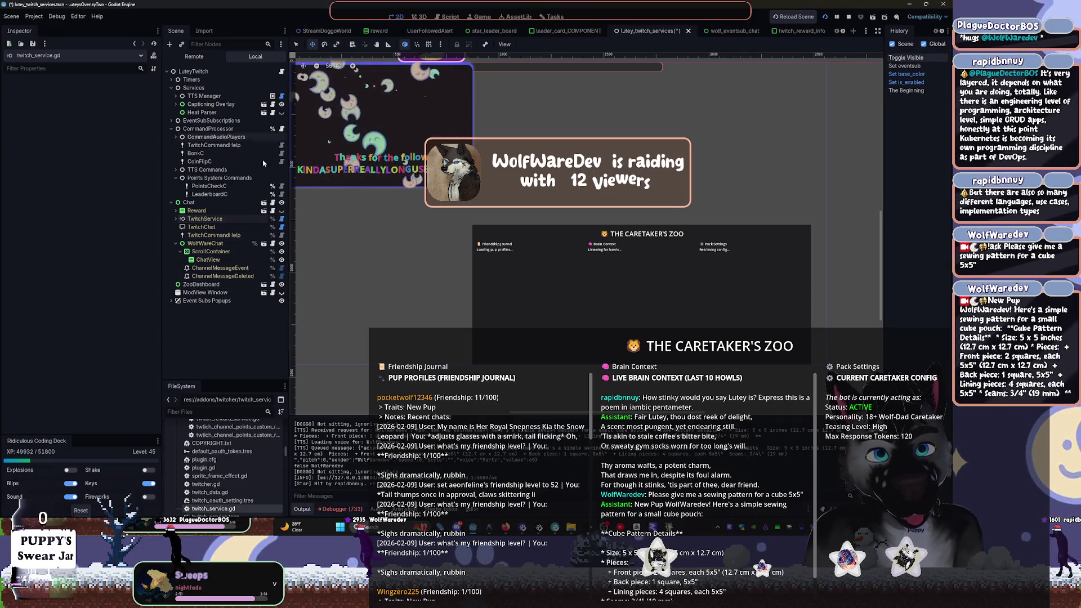
Hide the ZooDashboard node and delete it from the overlay scene
{"action": "left_click", "coordinate": [281, 286]}
{"action": "left_click", "coordinate": [202, 284]}
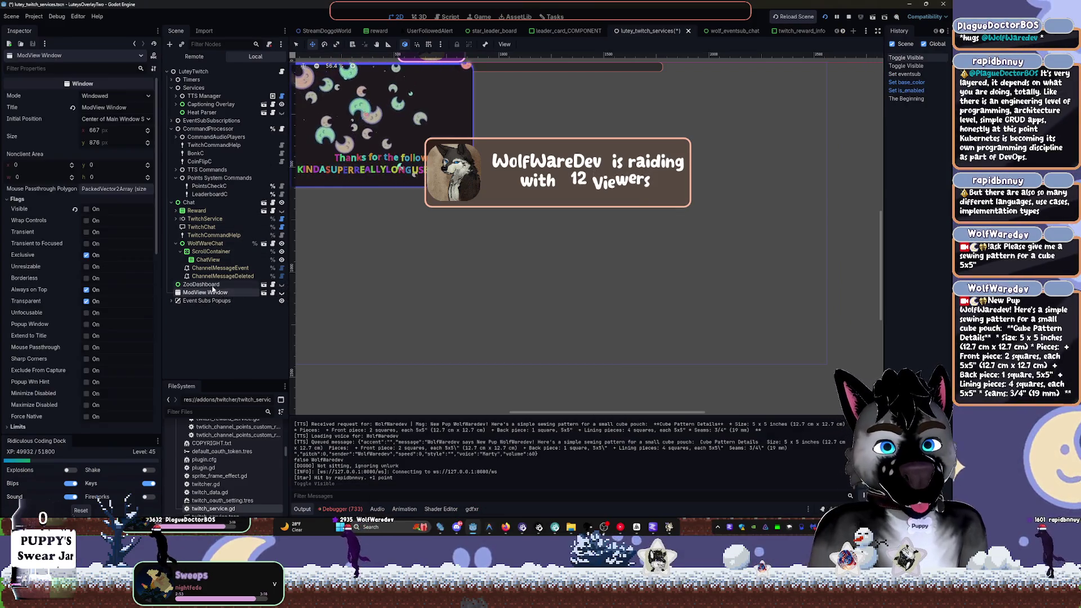
{"action": "key", "text": "Delete"}
{"action": "left_click", "coordinate": [454, 274]}
Preview the ModView Window by toggling its visibility on and back off
{"action": "left_click", "coordinate": [246, 288]}
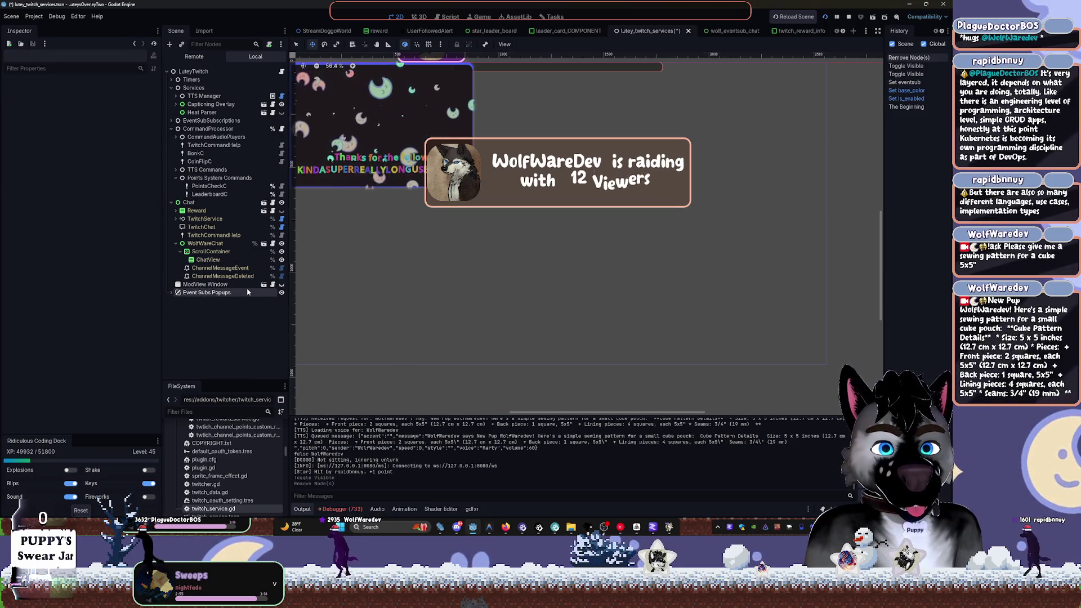
{"action": "left_click", "coordinate": [282, 285]}
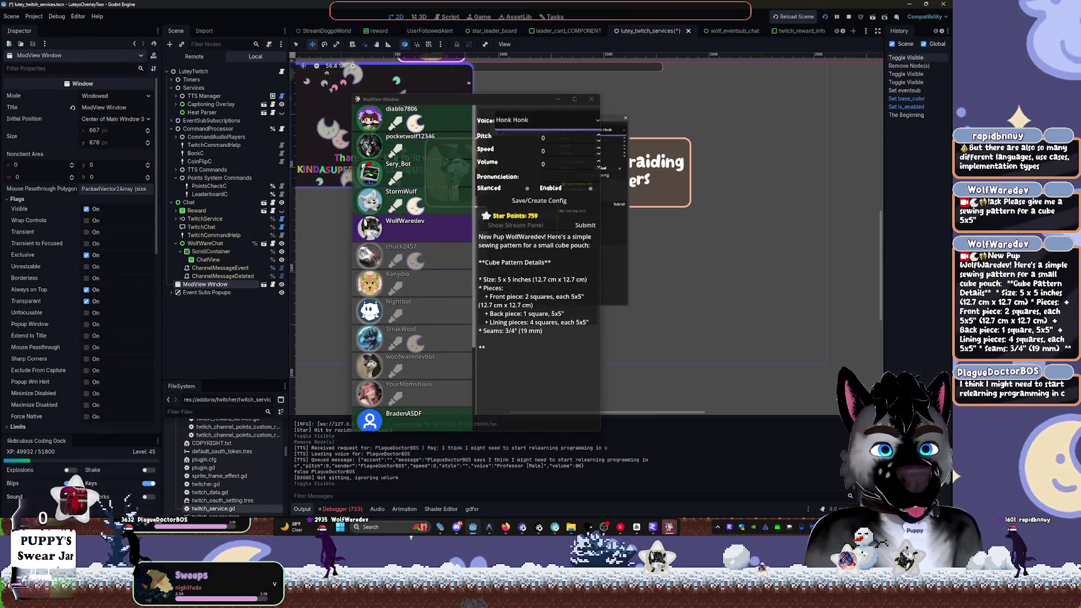
{"action": "left_click", "coordinate": [282, 284]}
{"action": "left_click", "coordinate": [245, 309]}
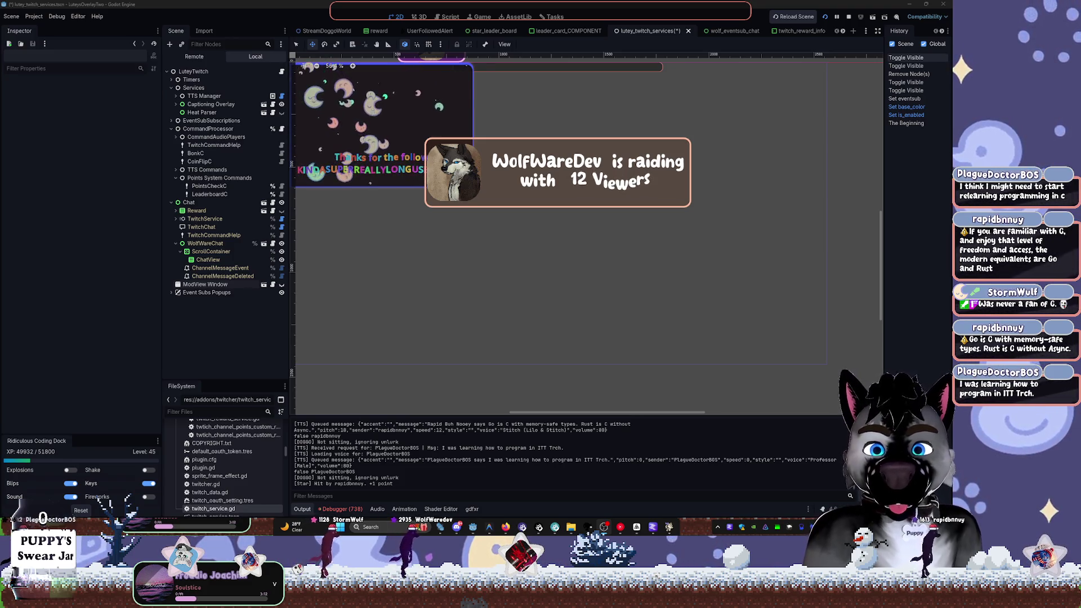
Make the Reward redeemers panel visible on the overlay canvas
{"action": "left_click_drag", "start_coordinate": [517, 262], "coordinate": [563, 296]}
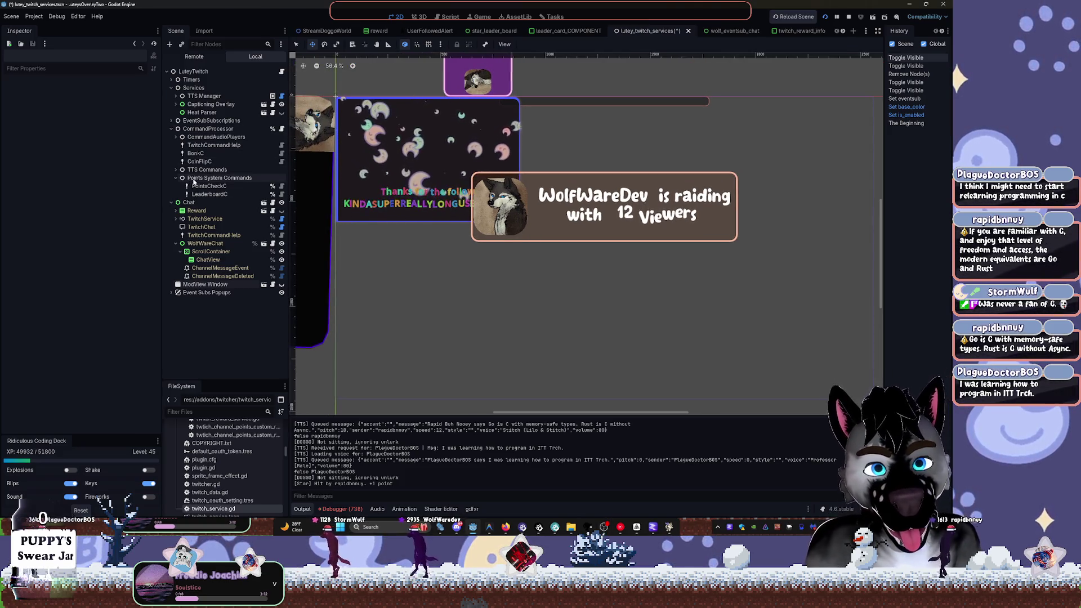
{"action": "left_click", "coordinate": [197, 203]}
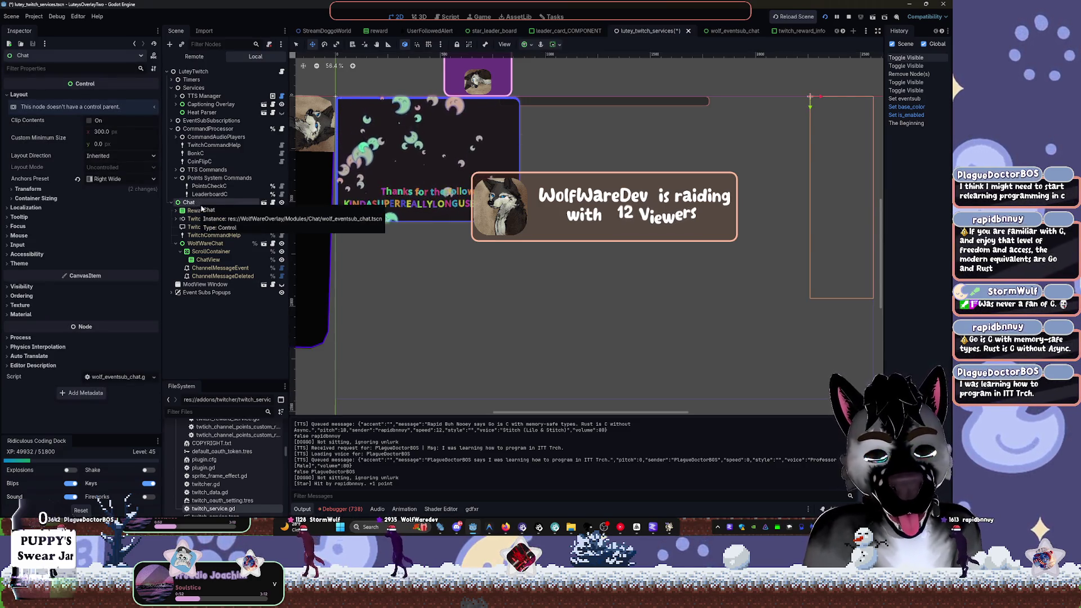
{"action": "left_click", "coordinate": [282, 211]}
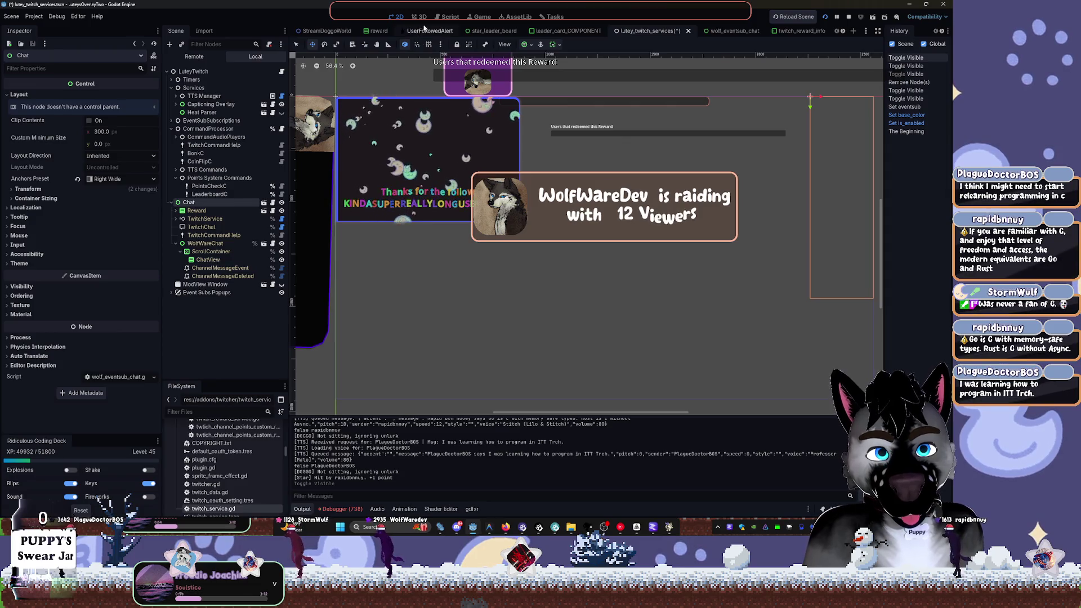
{"action": "scroll", "coordinate": [512, 164], "scroll_direction": "right", "scroll_amount": 5}
{"action": "scroll", "coordinate": [556, 143], "scroll_direction": "up", "scroll_amount": 3}
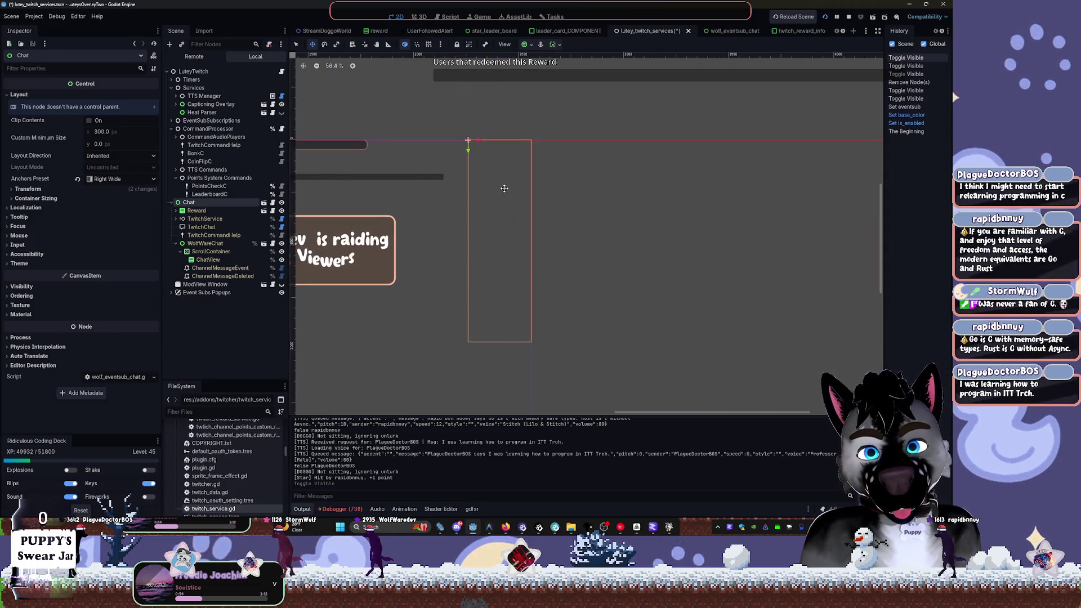
{"action": "scroll", "coordinate": [523, 287], "scroll_direction": "down", "scroll_amount": 1}
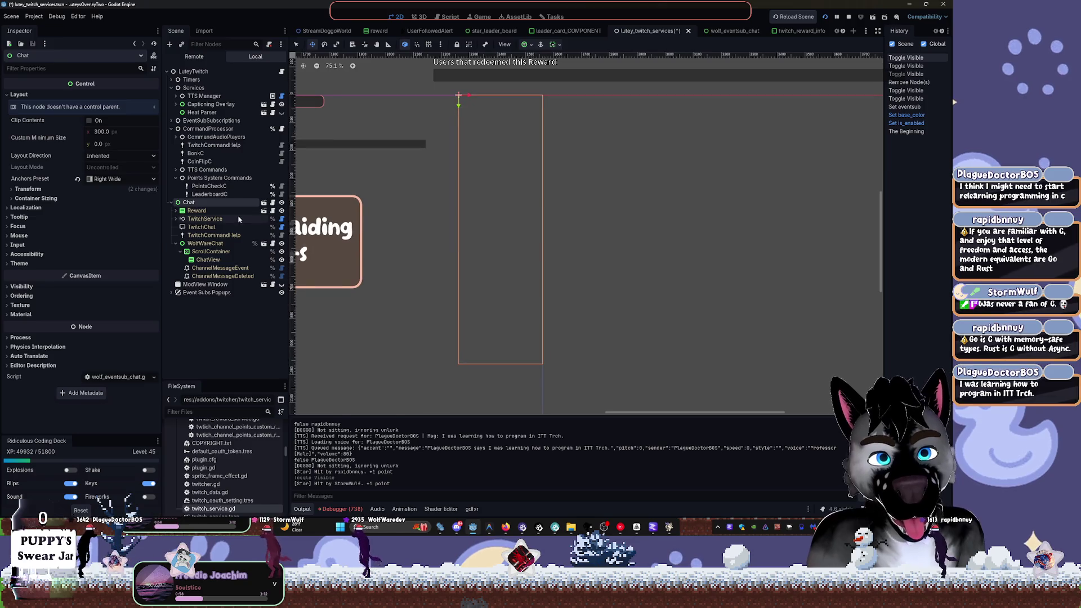
Toggle the Chat panel's visibility several times, leaving it shown
{"action": "left_click", "coordinate": [281, 203]}
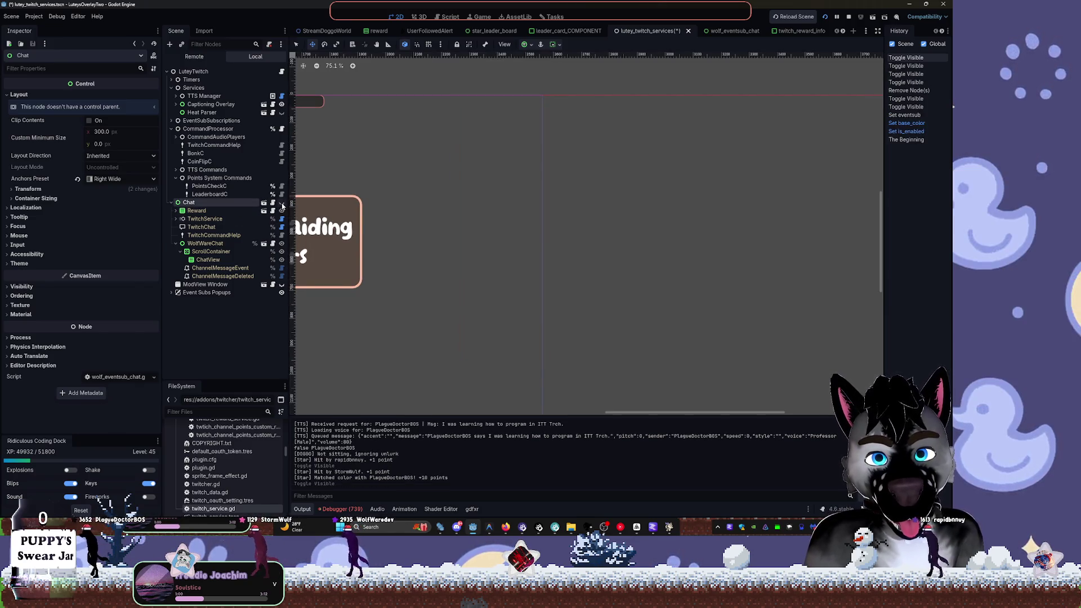
{"action": "left_click", "coordinate": [281, 203]}
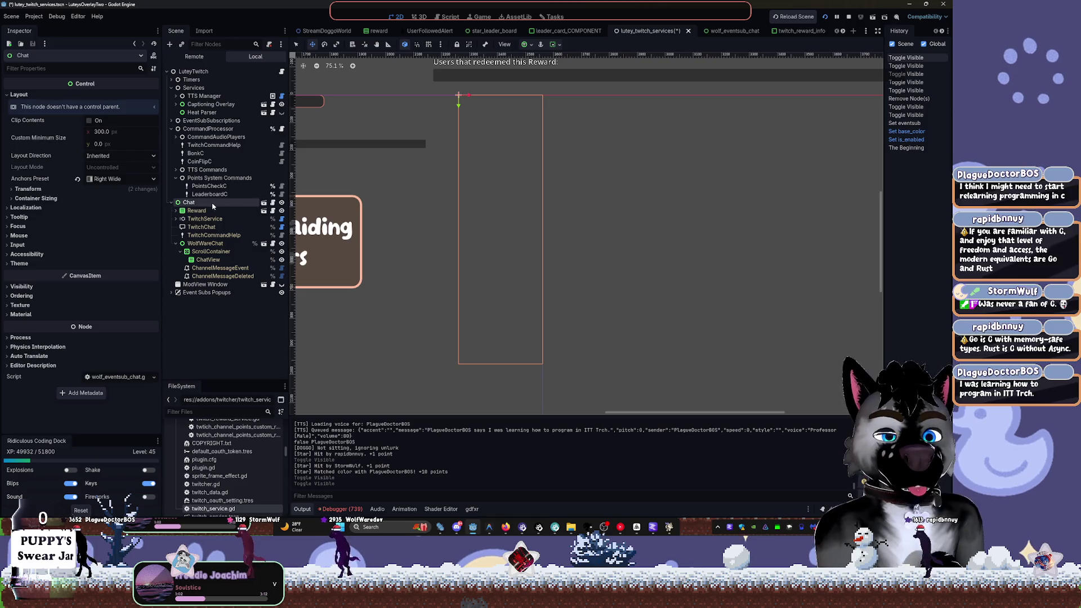
{"action": "left_click", "coordinate": [282, 204]}
{"action": "left_click", "coordinate": [282, 203]}
{"action": "left_click", "coordinate": [282, 204]}
{"action": "left_click", "coordinate": [282, 203]}
{"action": "left_click", "coordinate": [282, 203]}
{"action": "left_click", "coordinate": [282, 203]}
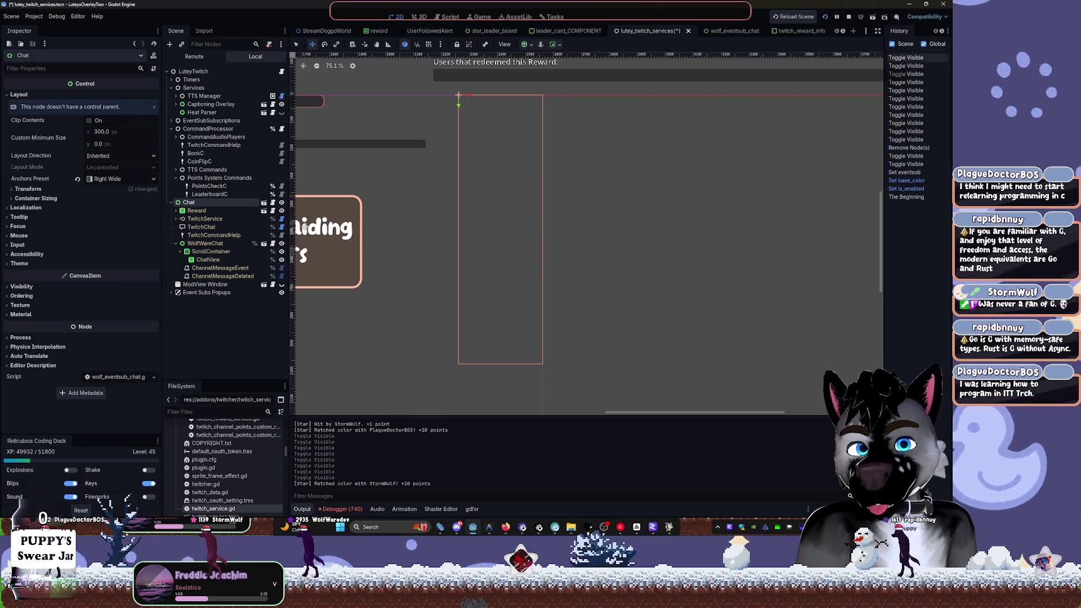
Expand Reward, select TwitchRedeemListener, and reveal its Rewards to Listen entry Bonks.tres
{"action": "left_click", "coordinate": [304, 210]}
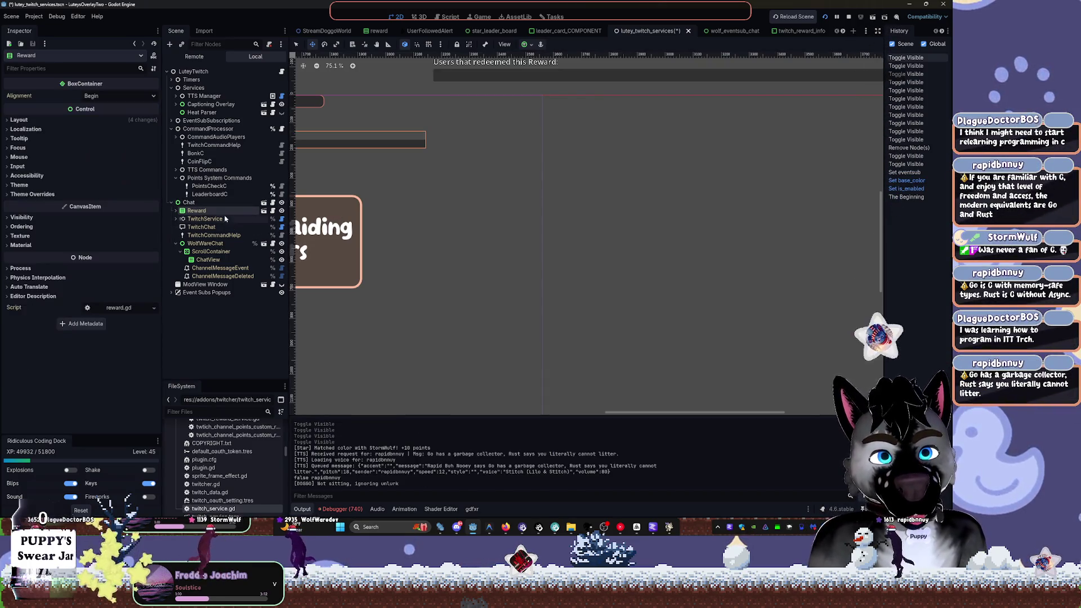
{"action": "scroll", "coordinate": [304, 209], "scroll_direction": "left", "scroll_amount": 3}
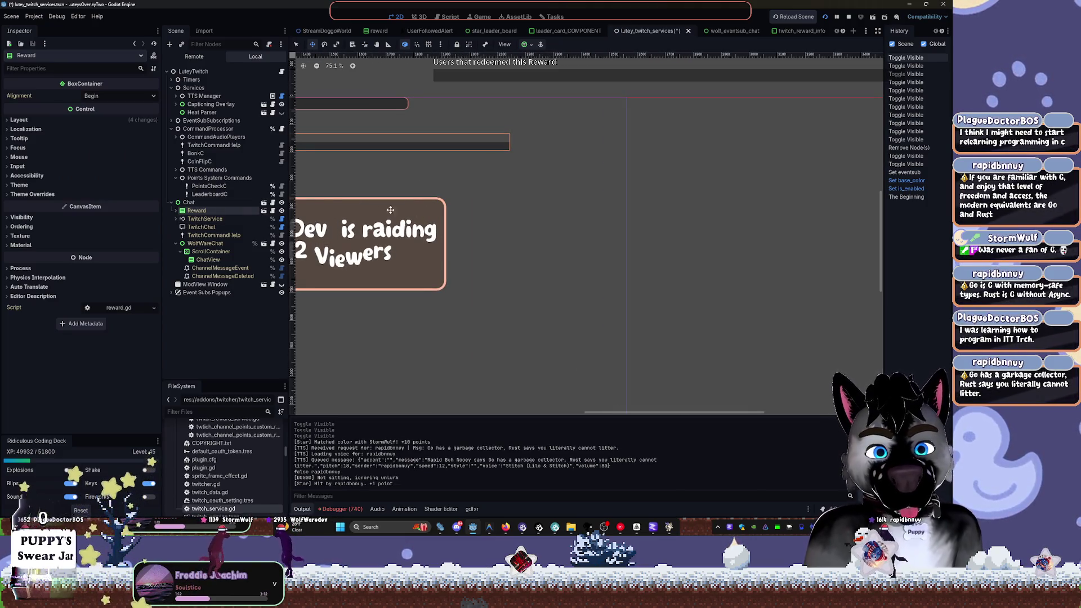
{"action": "left_click", "coordinate": [175, 211]}
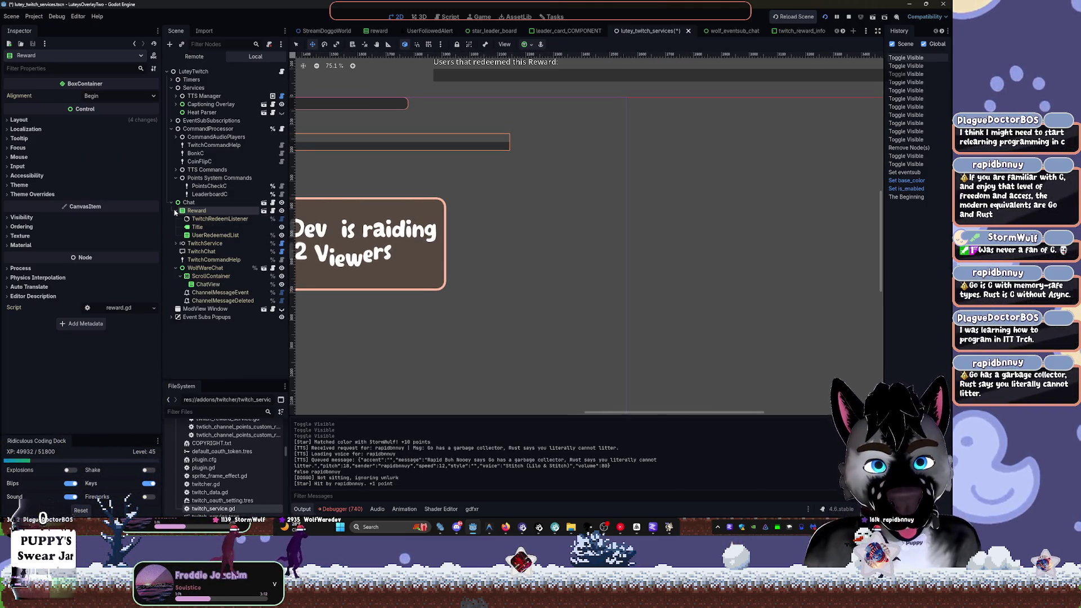
{"action": "left_click", "coordinate": [204, 219]}
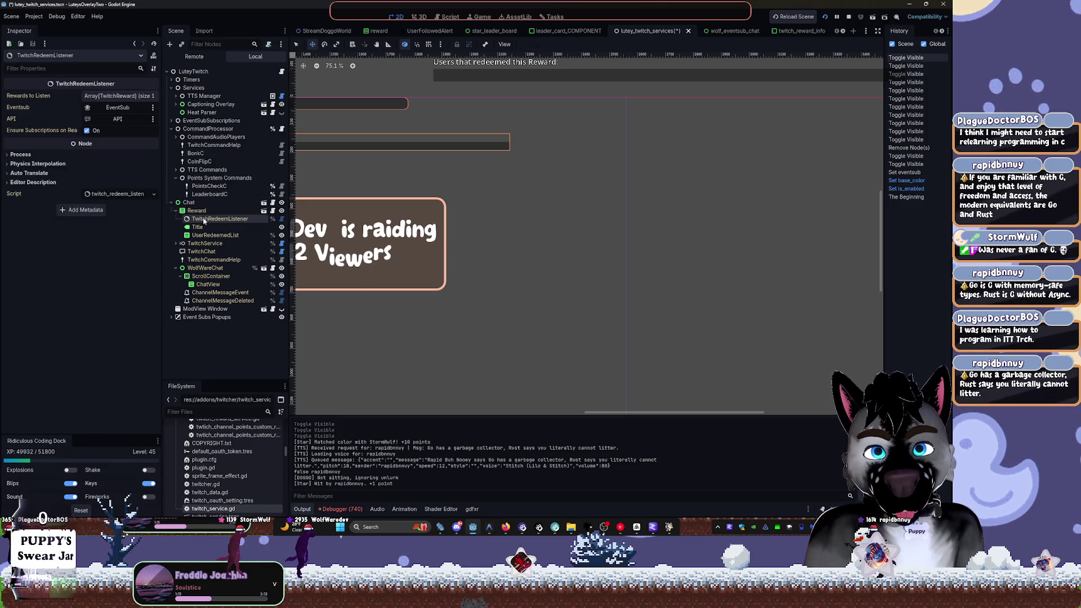
{"action": "left_click", "coordinate": [116, 107]}
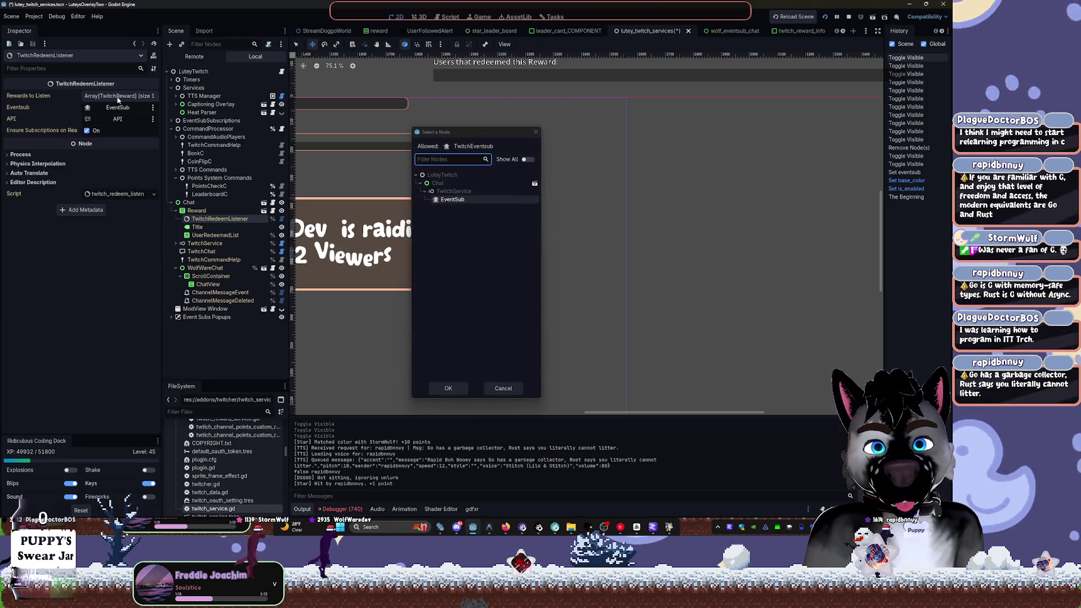
{"action": "left_click", "coordinate": [535, 132]}
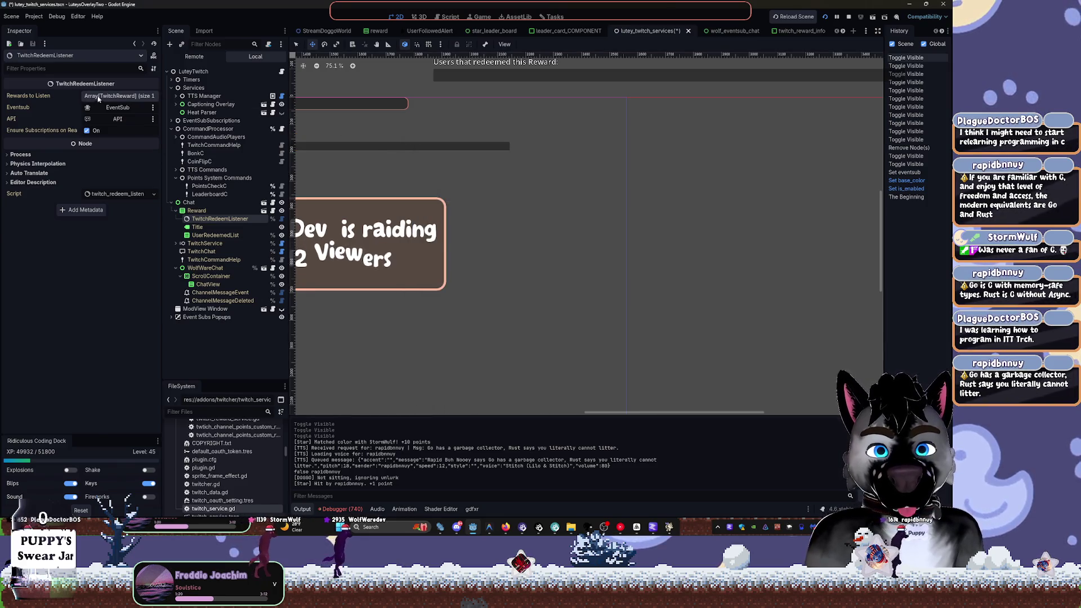
{"action": "left_click", "coordinate": [116, 96]}
{"action": "left_click", "coordinate": [111, 120]}
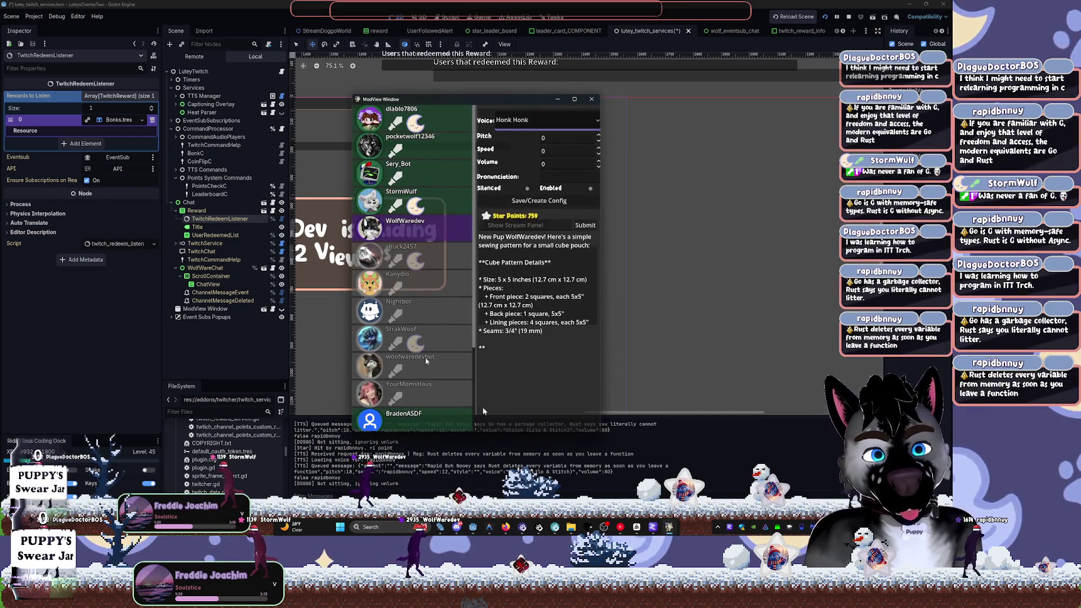
Load a viewer's TTS config in ModView, set volume 80 to 74, save, and close ModView
{"action": "scroll", "coordinate": [416, 389], "scroll_direction": "down", "scroll_amount": 5}
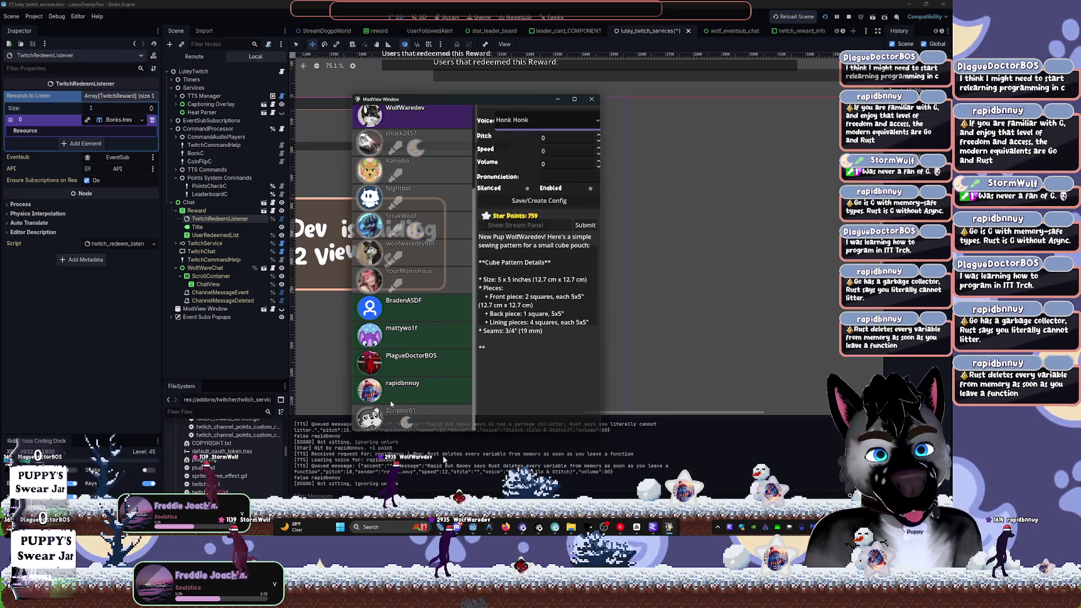
{"action": "left_click", "coordinate": [424, 388]}
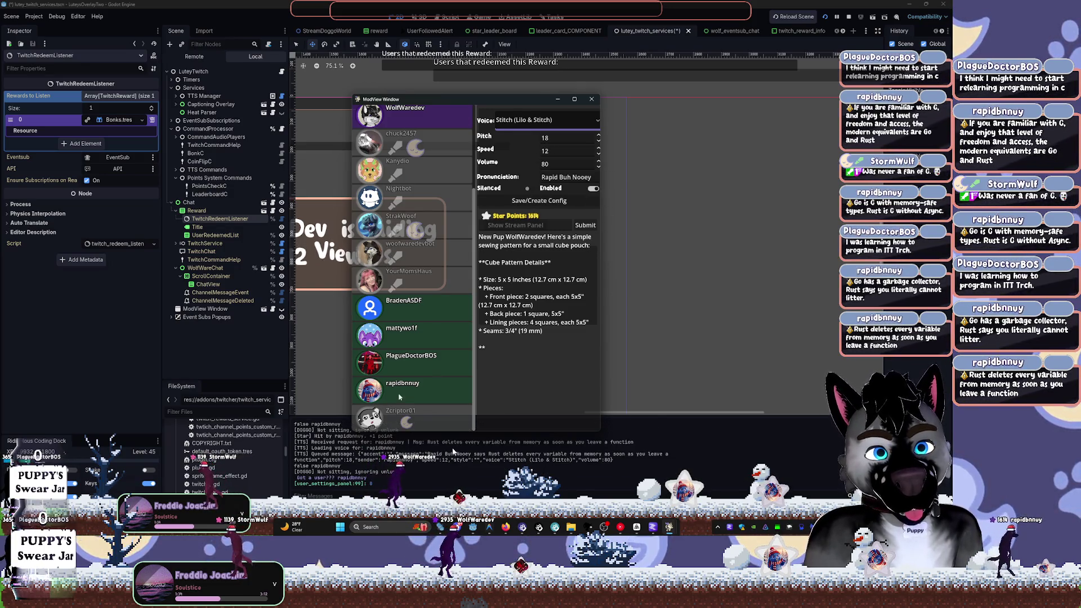
{"action": "double_click", "coordinate": [557, 164]}
{"action": "type", "text": "74"}
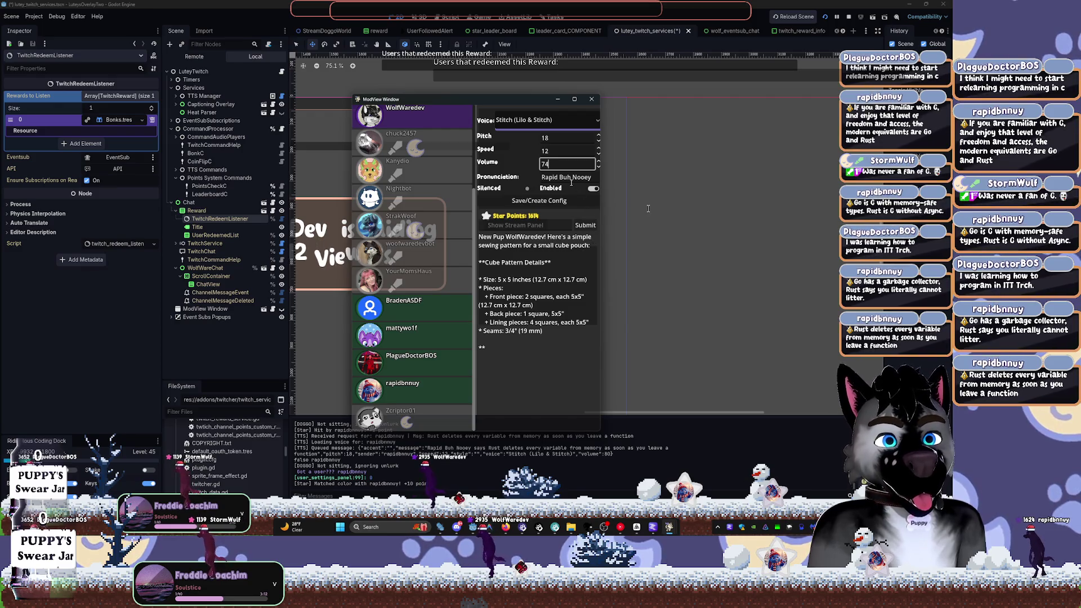
{"action": "left_click", "coordinate": [562, 201]}
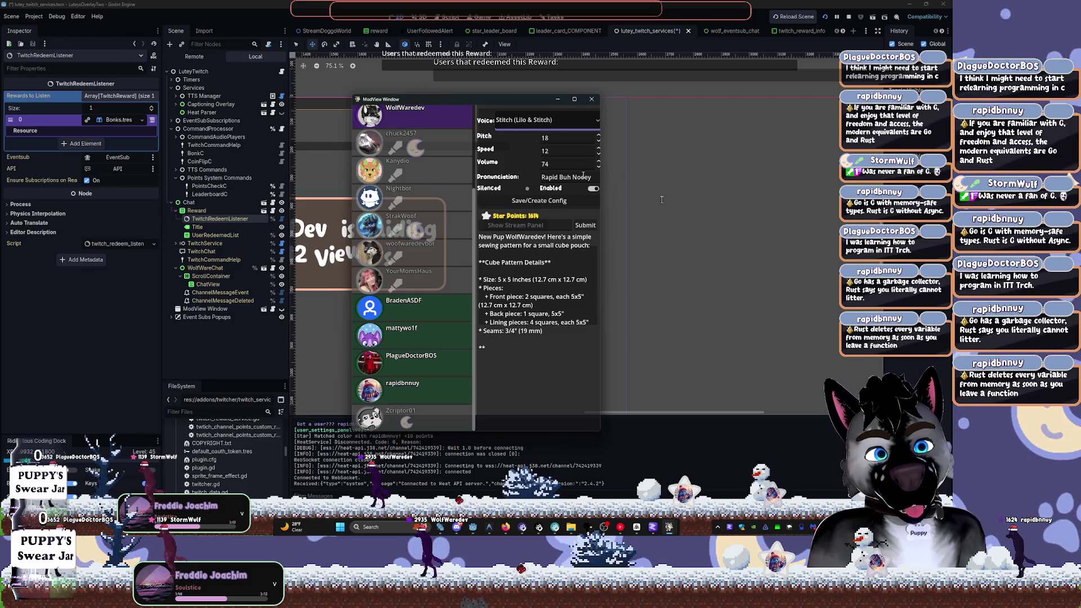
{"action": "left_click", "coordinate": [591, 99]}
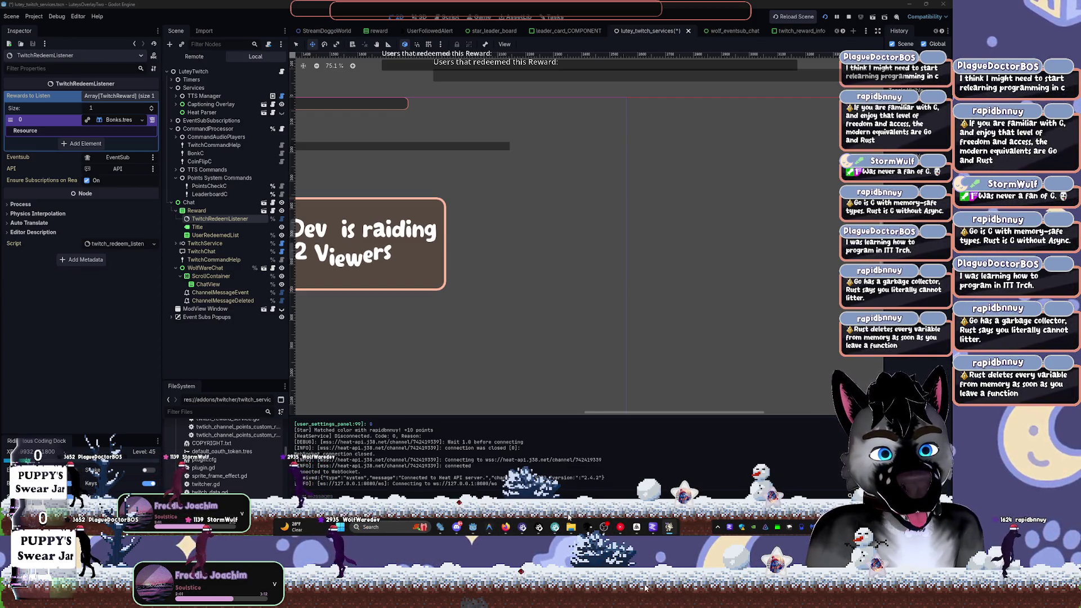
Bring Godot forward and check the API and EventSub node pickers without changing them
{"action": "left_click", "coordinate": [473, 527]}
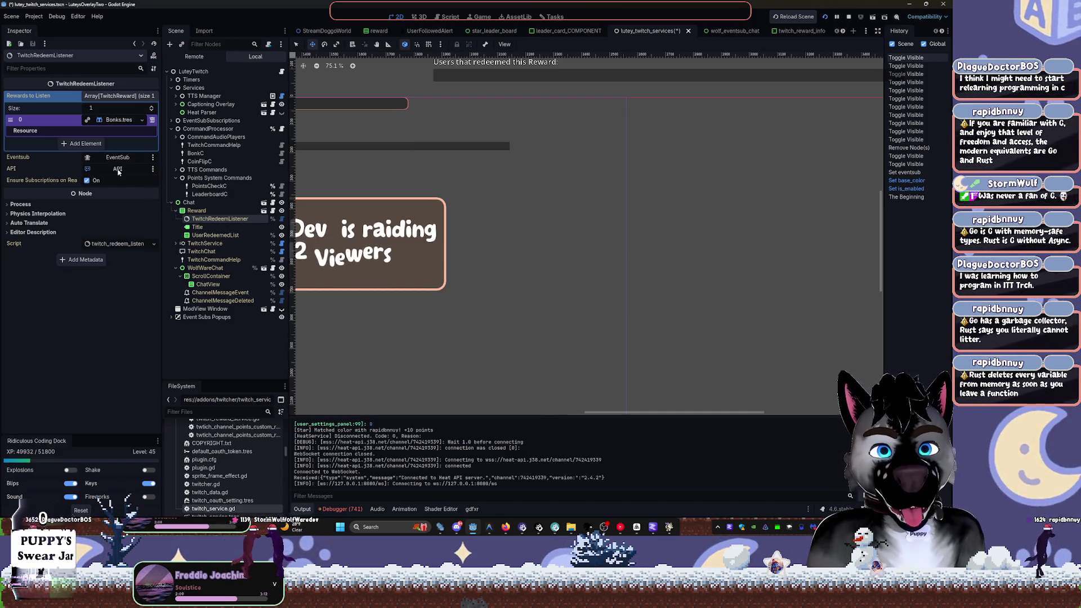
{"action": "left_click", "coordinate": [118, 170]}
{"action": "left_click", "coordinate": [503, 388]}
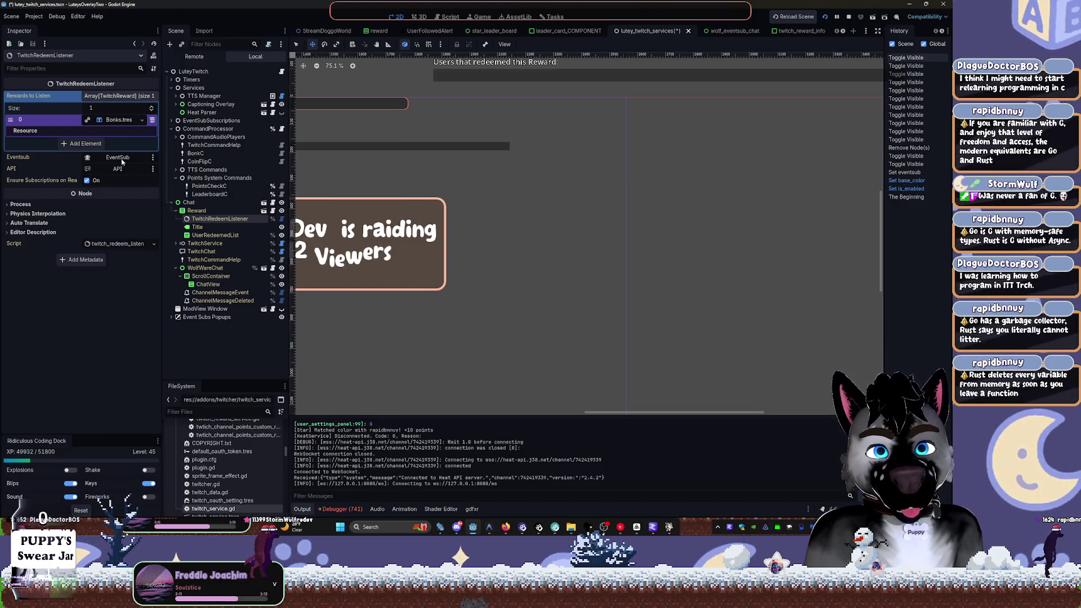
{"action": "left_click", "coordinate": [121, 160]}
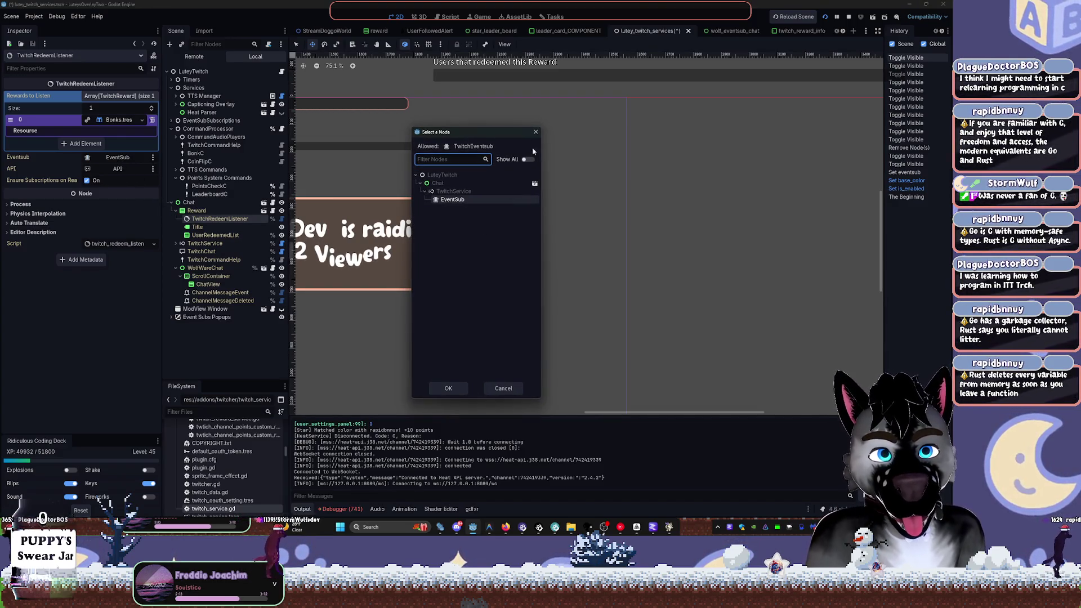
{"action": "left_click", "coordinate": [536, 132]}
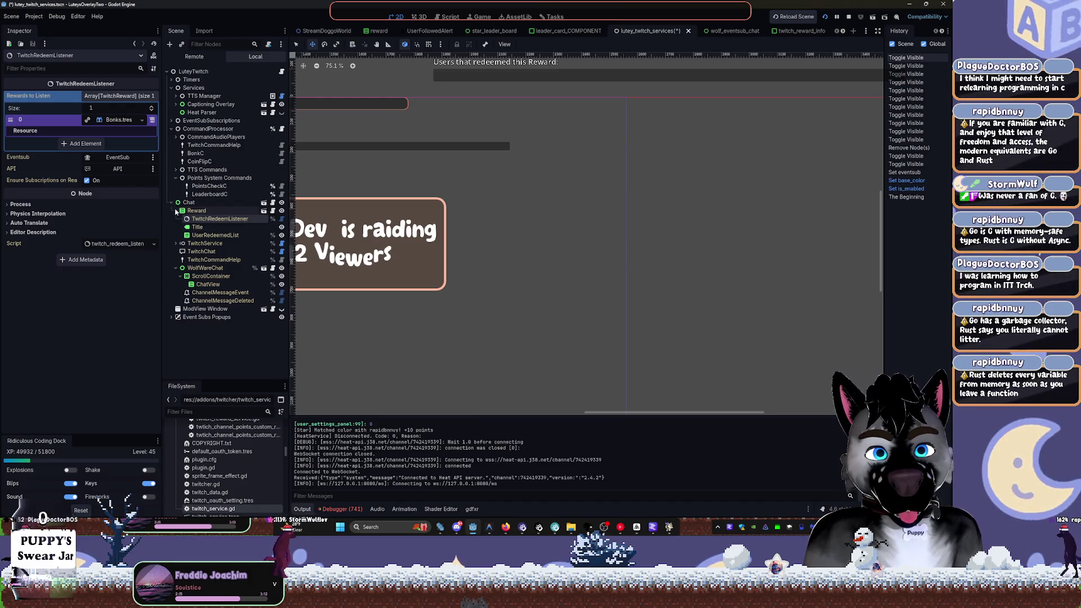
In the wolf_eventsub_chat scene, delete the Reward node and its children
{"action": "left_click", "coordinate": [264, 202]}
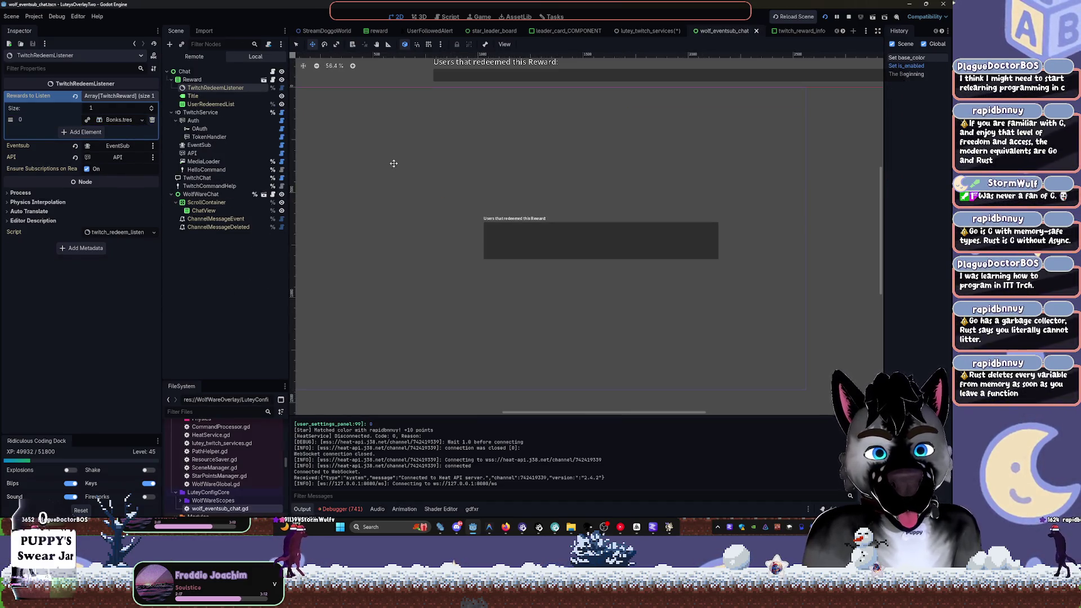
{"action": "left_click", "coordinate": [192, 80]}
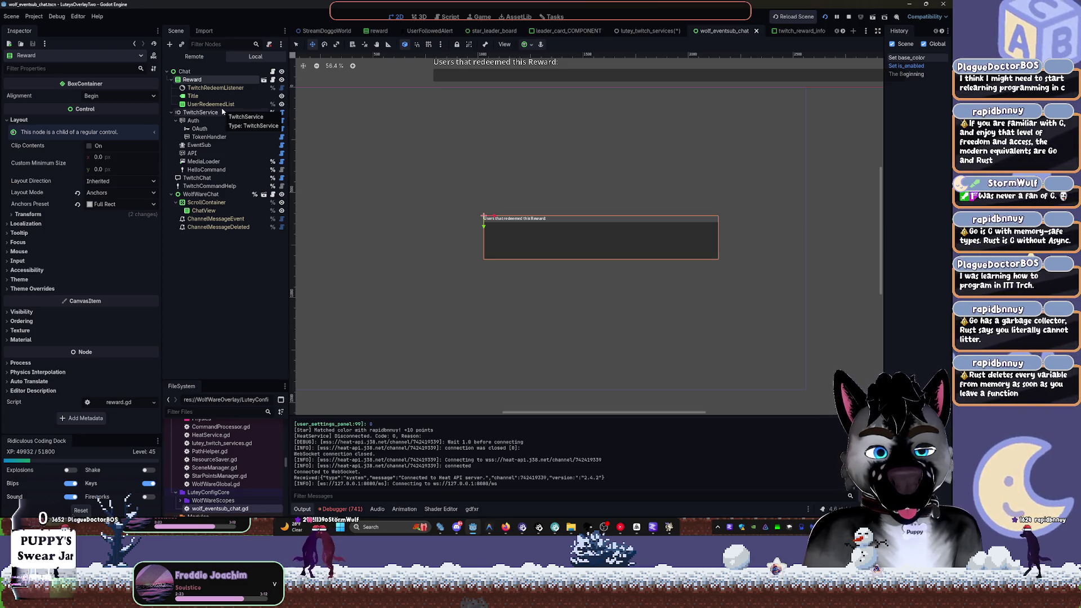
{"action": "key", "text": "Delete"}
{"action": "key", "text": "Return"}
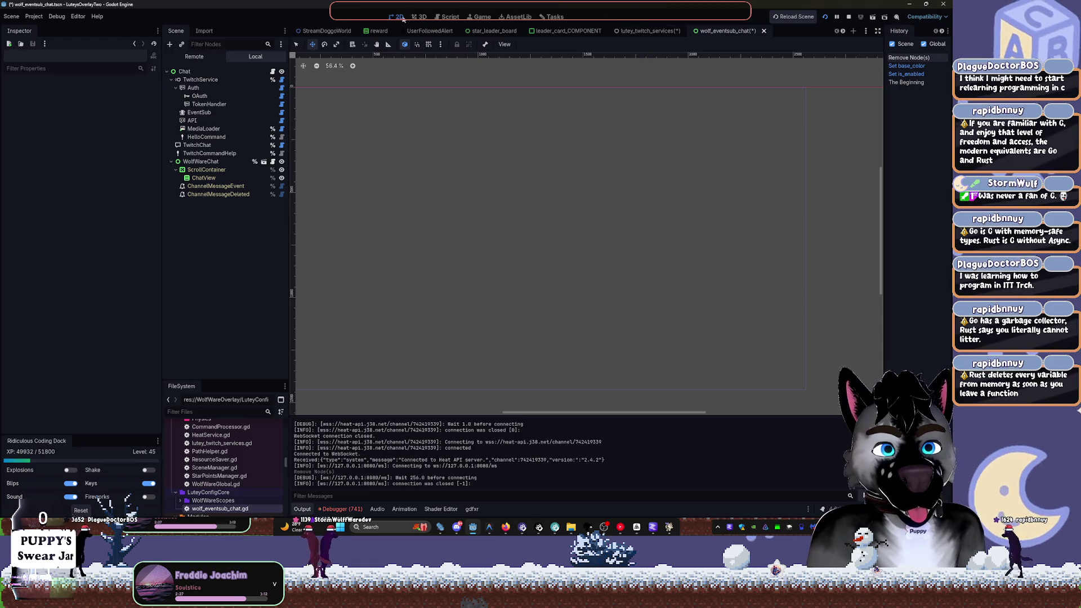
{"action": "left_click_drag", "start_coordinate": [588, 109], "coordinate": [467, 127]}
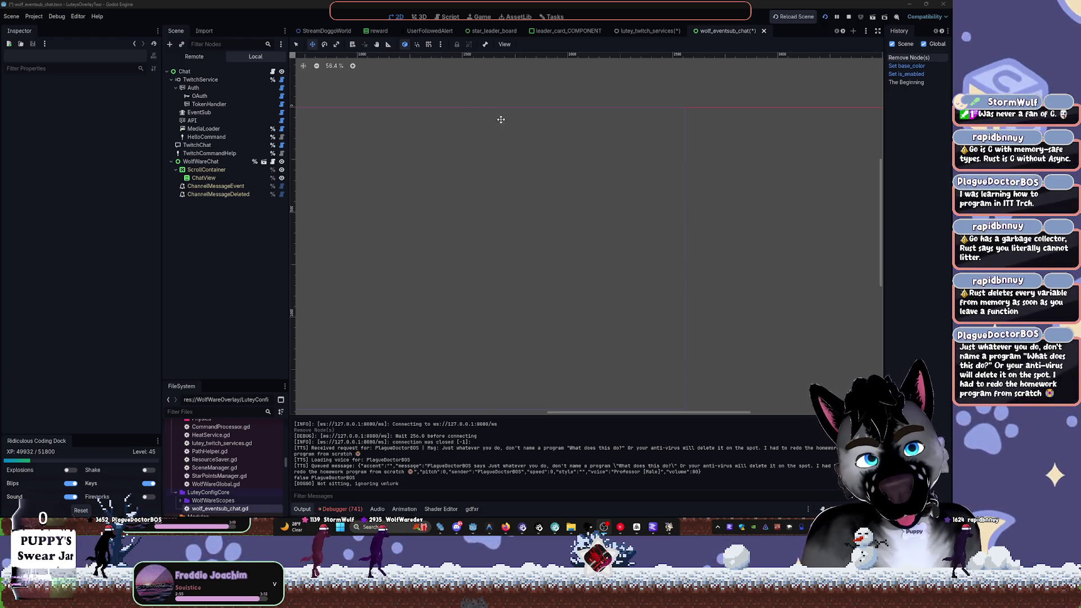
{"action": "left_click", "coordinate": [653, 32]}
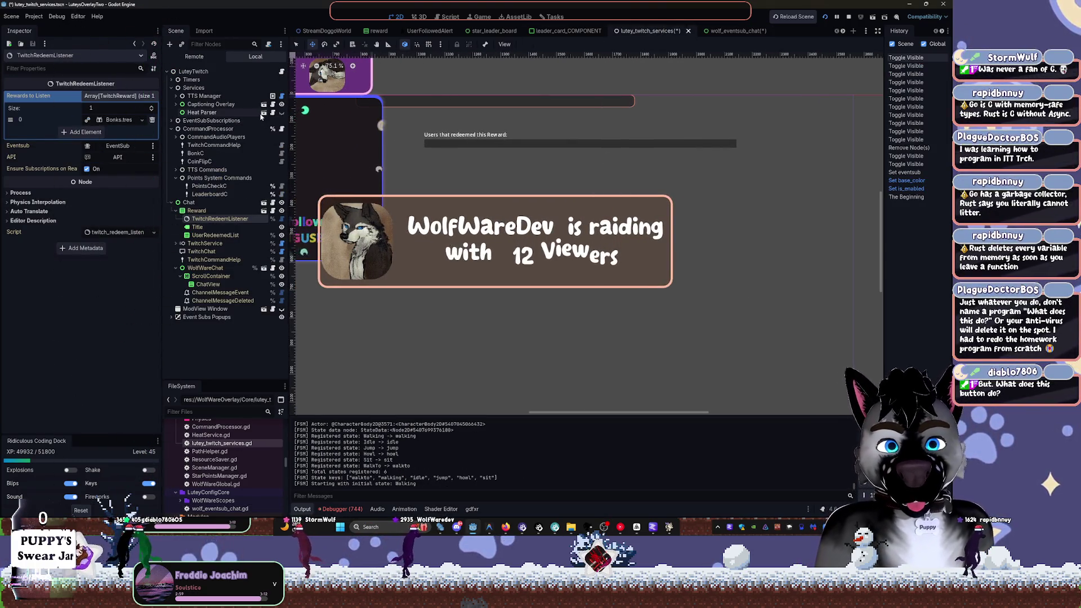
Fold Reward and WolfWareChat, expand Event Subs Popups, and briefly view leader_card_COMPONENT
{"action": "left_click", "coordinate": [175, 210]}
{"action": "left_click", "coordinate": [176, 243]}
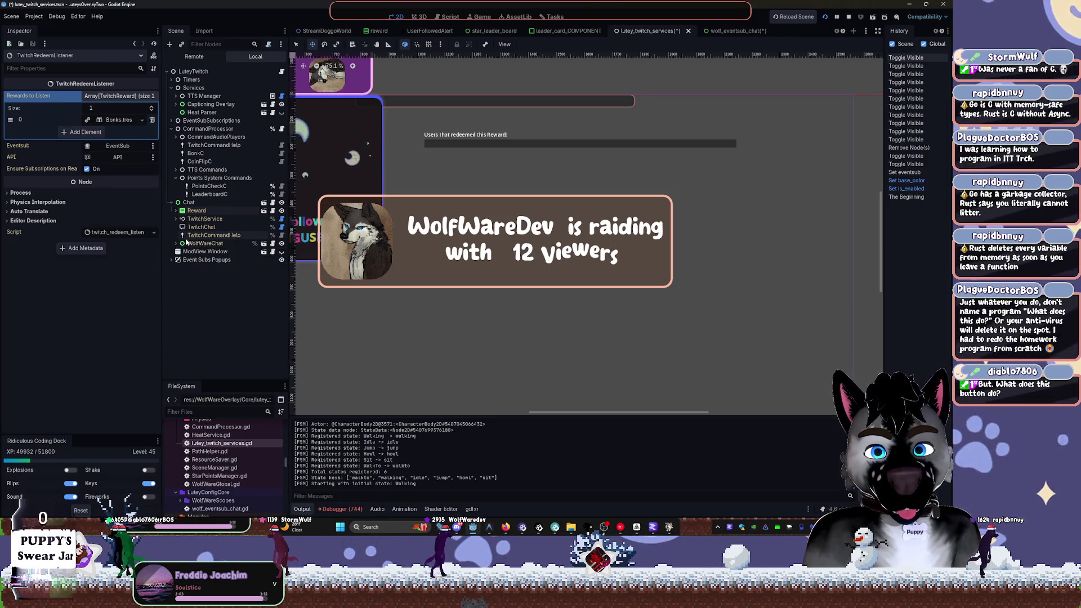
{"action": "left_click", "coordinate": [383, 129]}
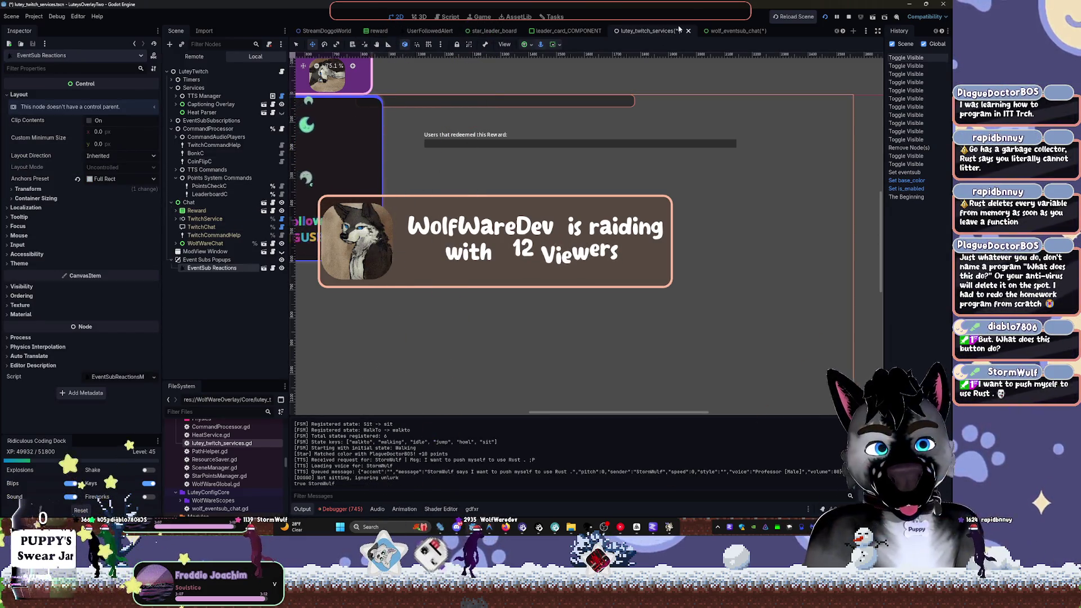
{"action": "left_click", "coordinate": [554, 31]}
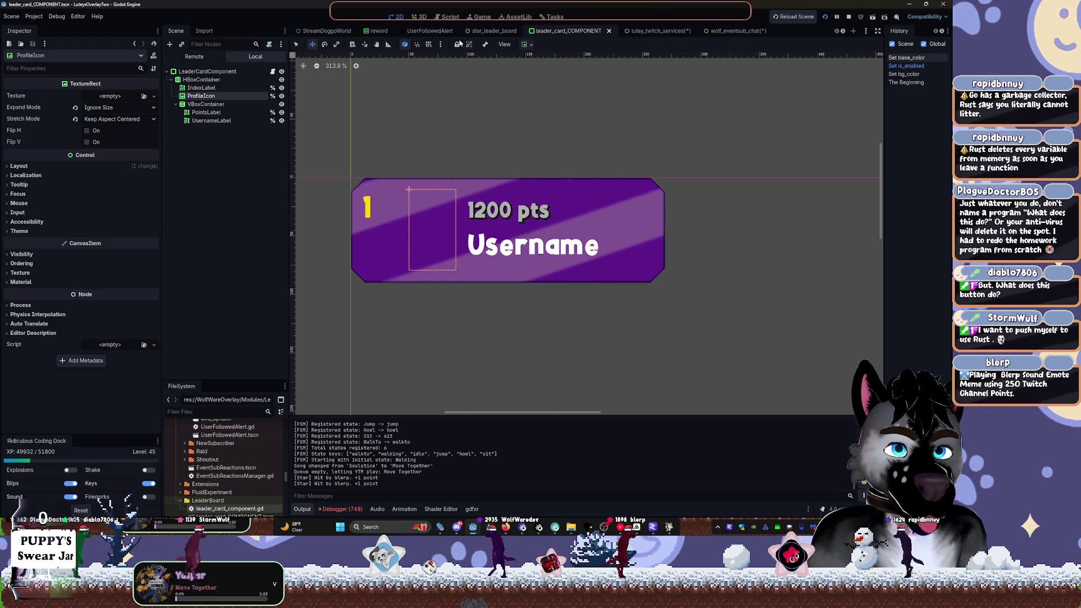
{"action": "left_click", "coordinate": [660, 30]}
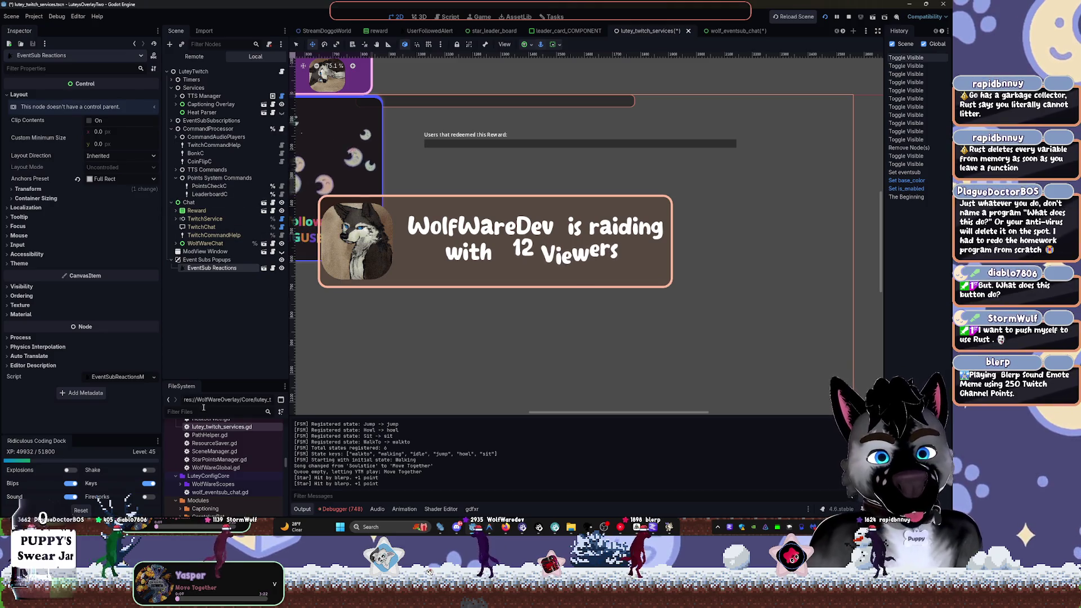
Enlarge the FileSystem dock, filter files for 'commandpro', then clear the filter
{"action": "left_click_drag", "start_coordinate": [235, 382], "coordinate": [225, 307]}
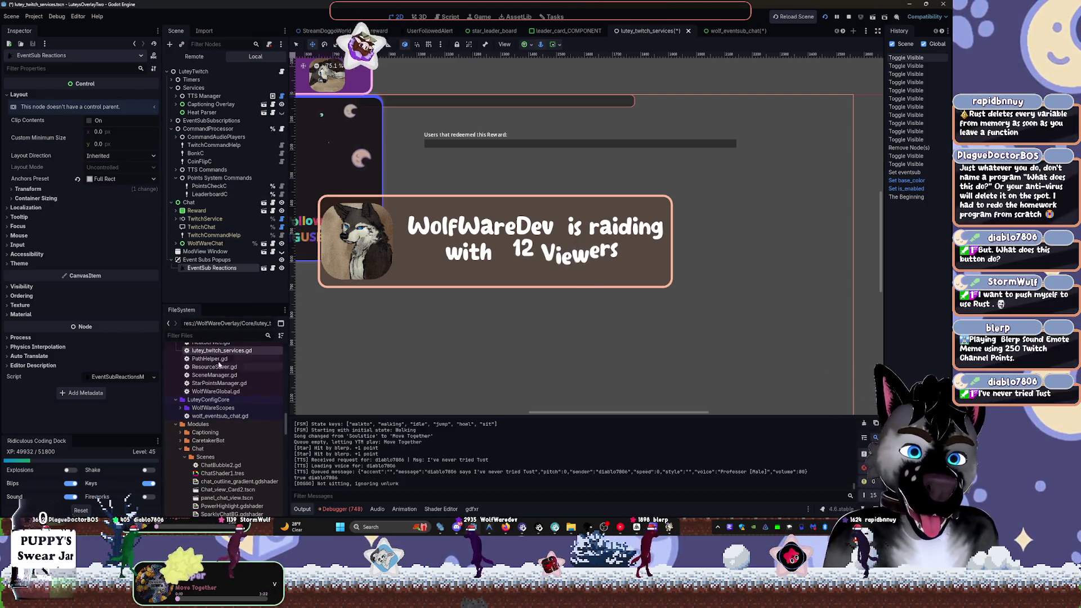
{"action": "left_click", "coordinate": [222, 335]}
{"action": "type", "text": "comman"}
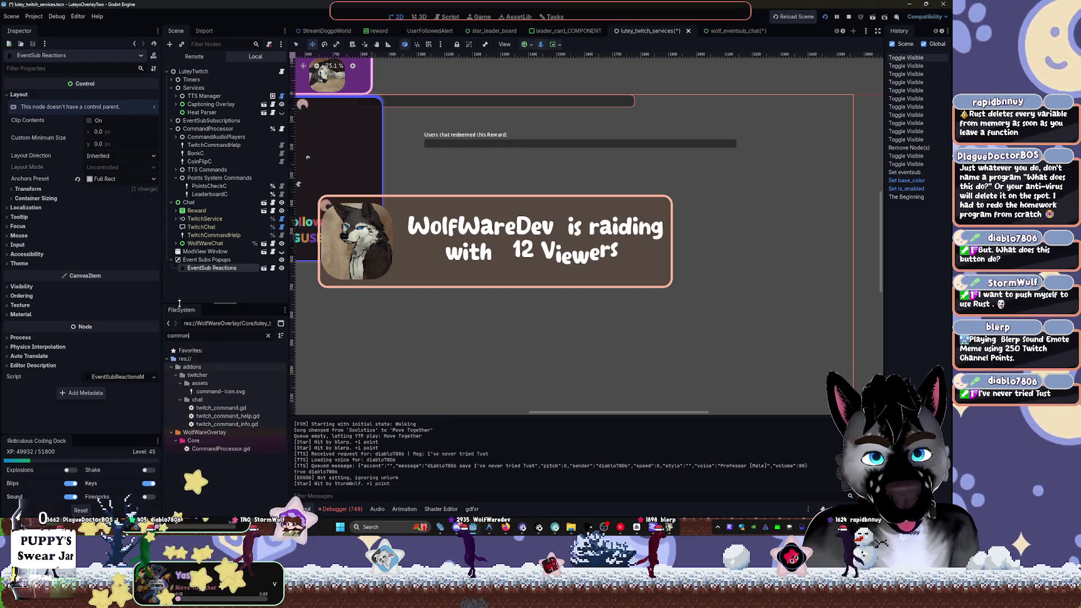
{"action": "type", "text": "dpro"}
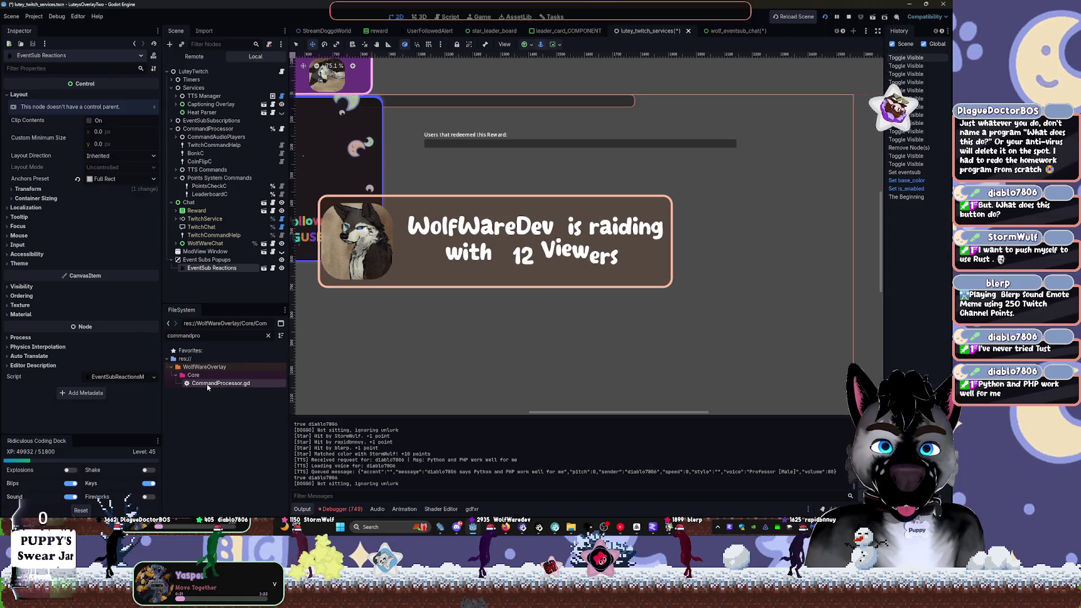
{"action": "left_click", "coordinate": [268, 335]}
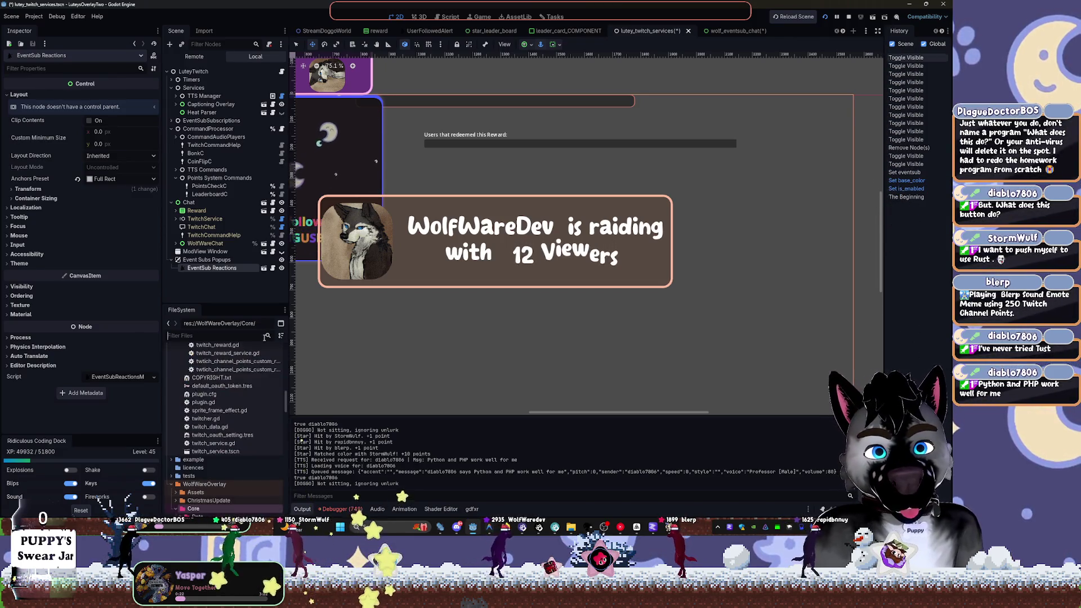
Fold the LuteyConfigCore and Modules folders in the FileSystem dock
{"action": "scroll", "coordinate": [240, 458], "scroll_direction": "down", "scroll_amount": 3}
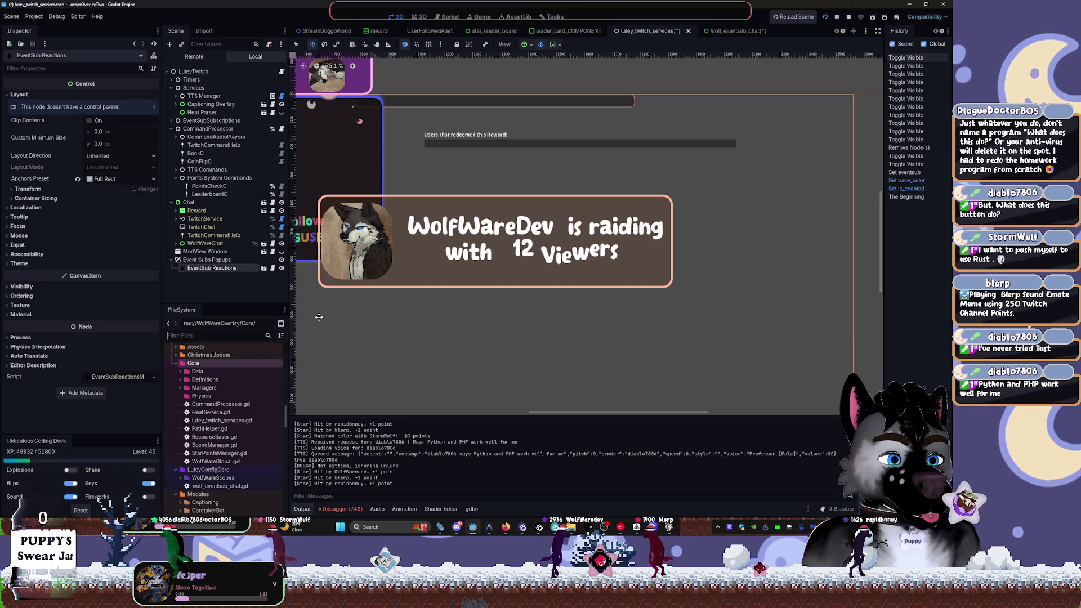
{"action": "scroll", "coordinate": [185, 458], "scroll_direction": "down", "scroll_amount": 1}
{"action": "scroll", "coordinate": [184, 458], "scroll_direction": "down", "scroll_amount": 1}
{"action": "left_click", "coordinate": [176, 429]}
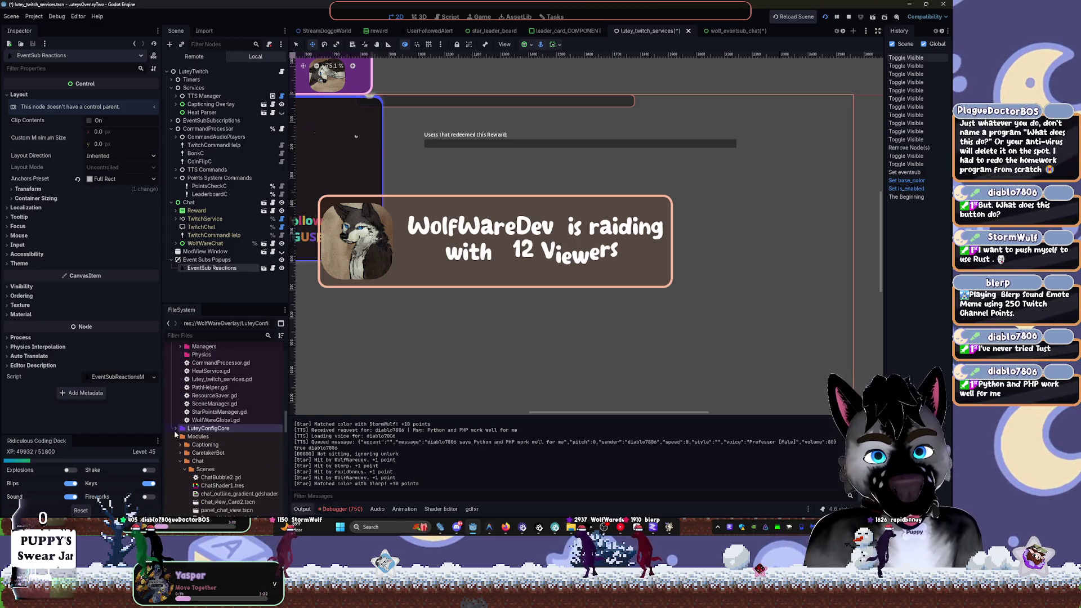
{"action": "left_click", "coordinate": [176, 437]}
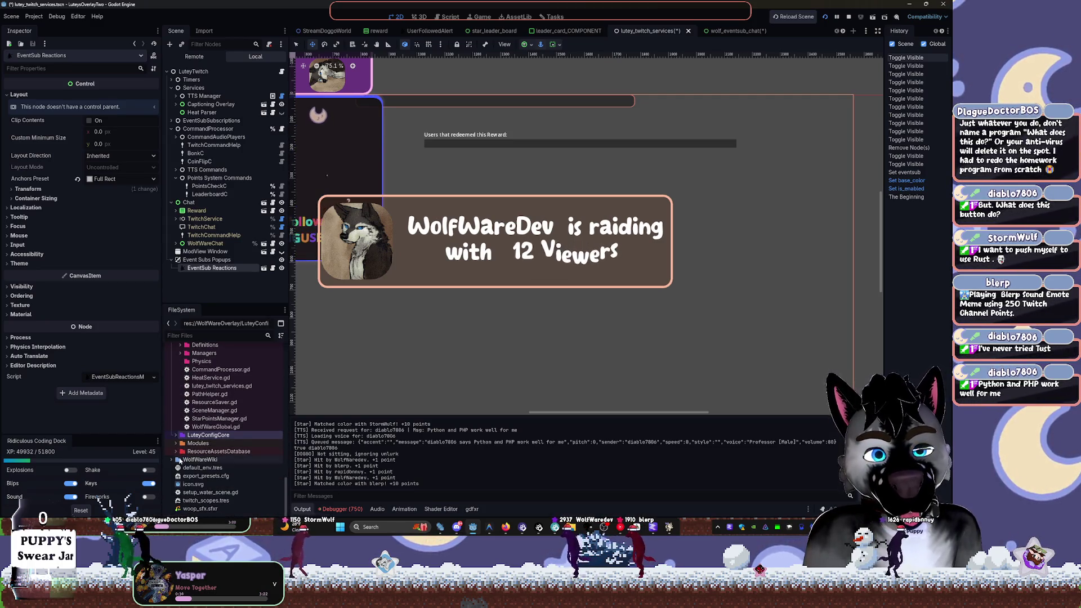
{"action": "scroll", "coordinate": [188, 452], "scroll_direction": "up", "scroll_amount": 1}
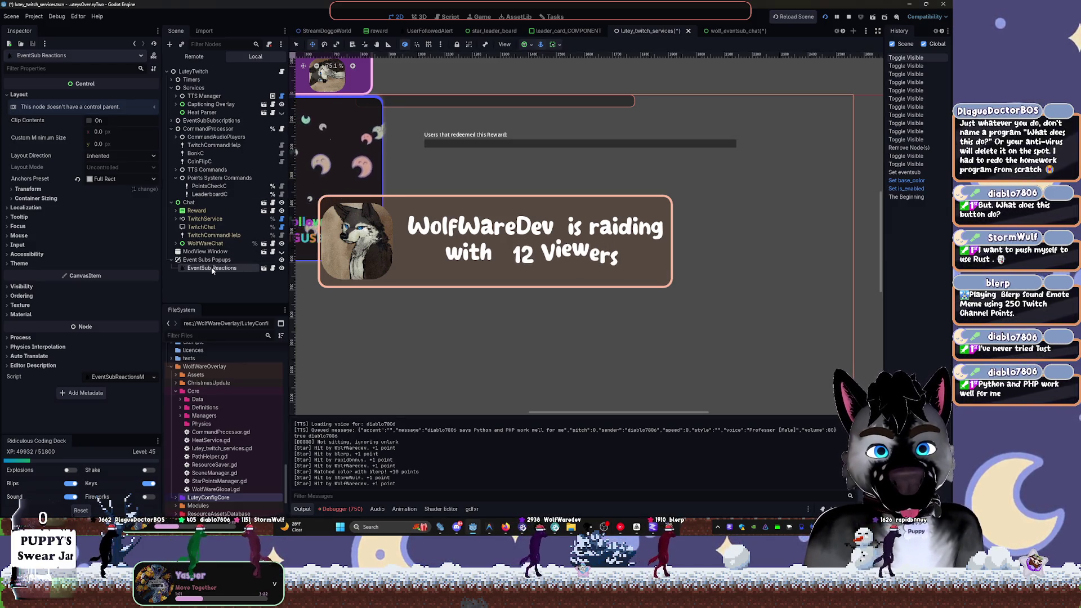
Collapse Event Subs Popups, Chat's children, Points System Commands and the whole CommandProcessor branch
{"action": "left_click", "coordinate": [192, 260]}
{"action": "left_click", "coordinate": [171, 260]}
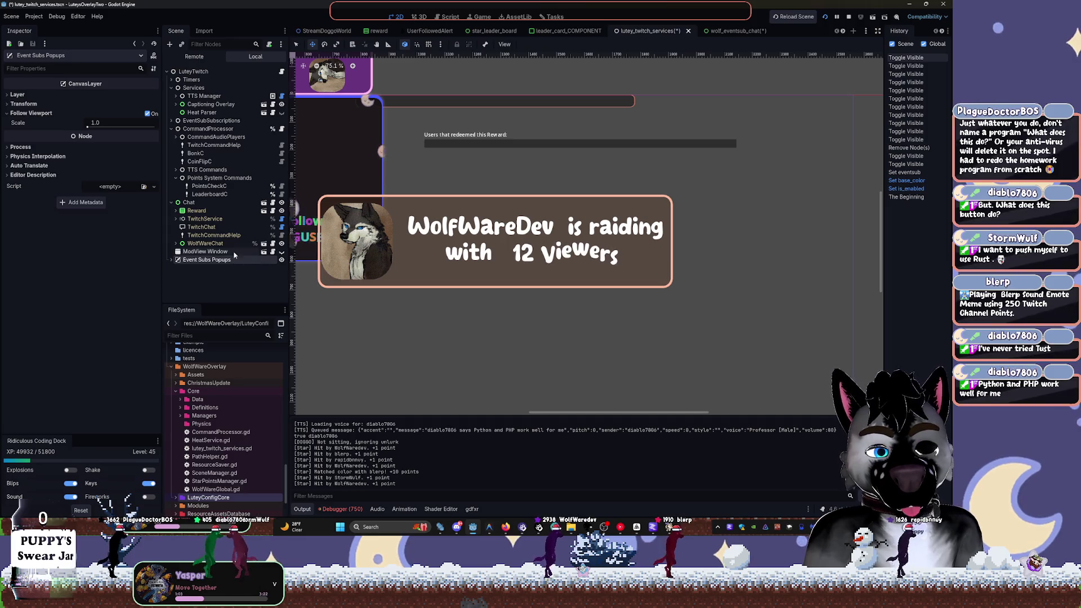
{"action": "left_click", "coordinate": [205, 243]}
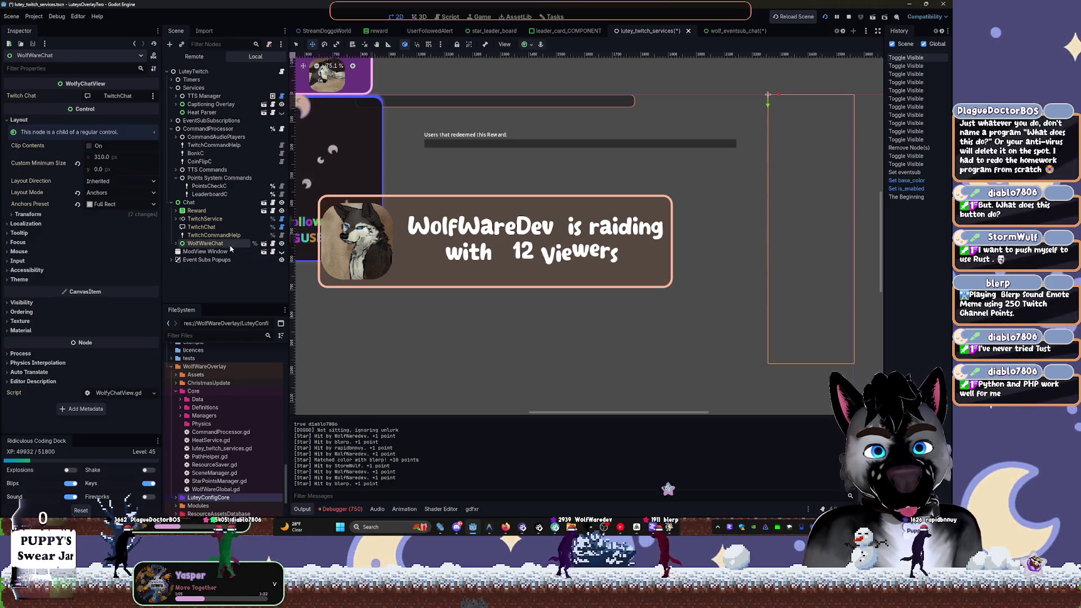
{"action": "left_click", "coordinate": [171, 202]}
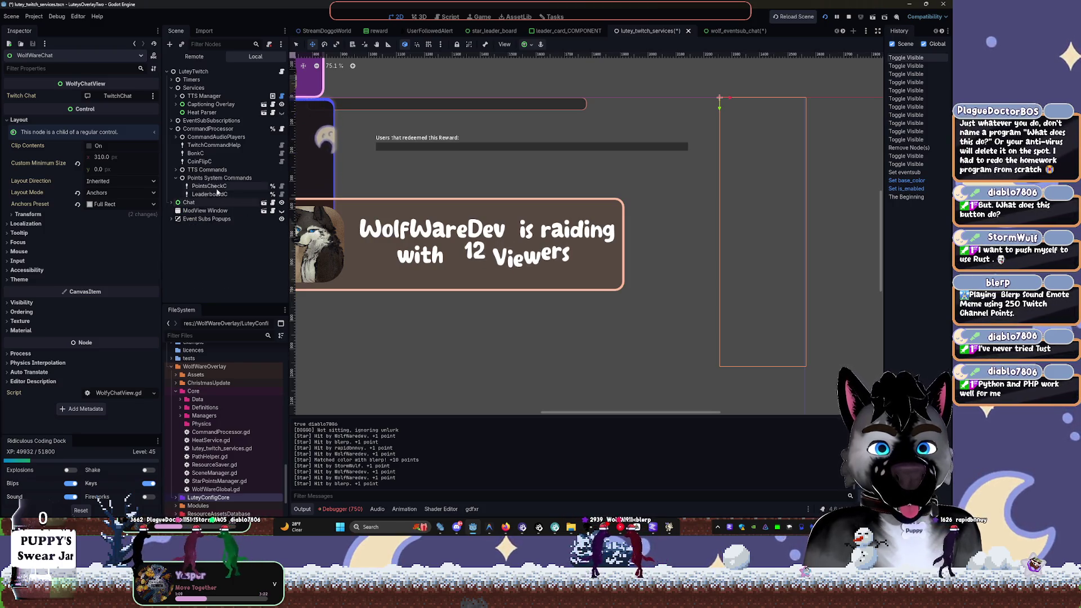
{"action": "left_click", "coordinate": [190, 179]}
{"action": "left_click", "coordinate": [175, 178]}
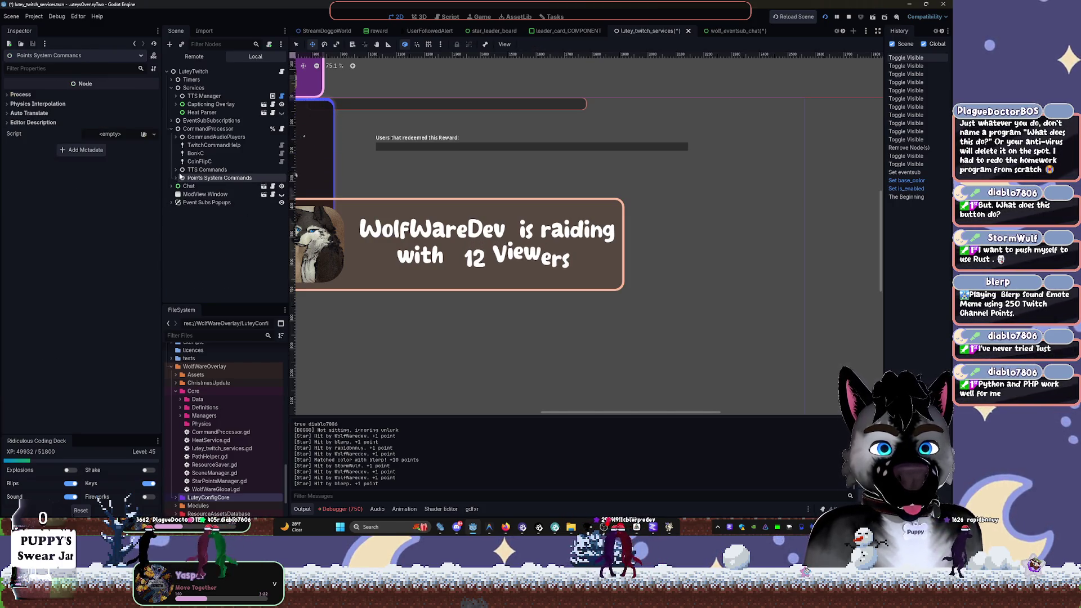
{"action": "left_click", "coordinate": [172, 130]}
Expand Chat and Reward, then open Chat's script wolf_eventsub_chat.gd
{"action": "left_click", "coordinate": [171, 137]}
{"action": "left_click", "coordinate": [175, 144]}
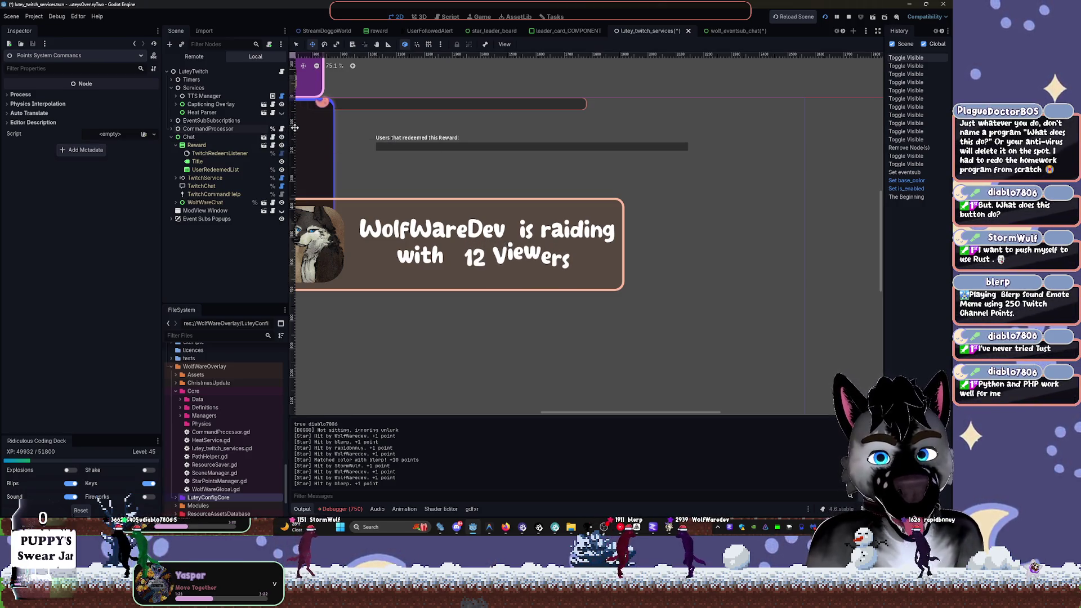
{"action": "left_click", "coordinate": [274, 139]}
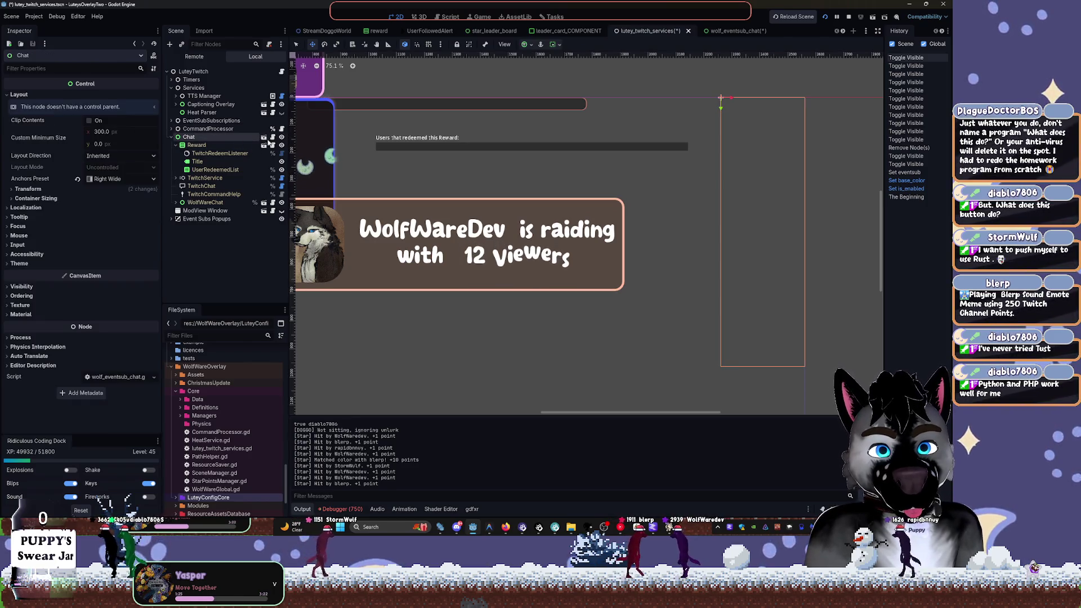
{"action": "left_click", "coordinate": [273, 138]}
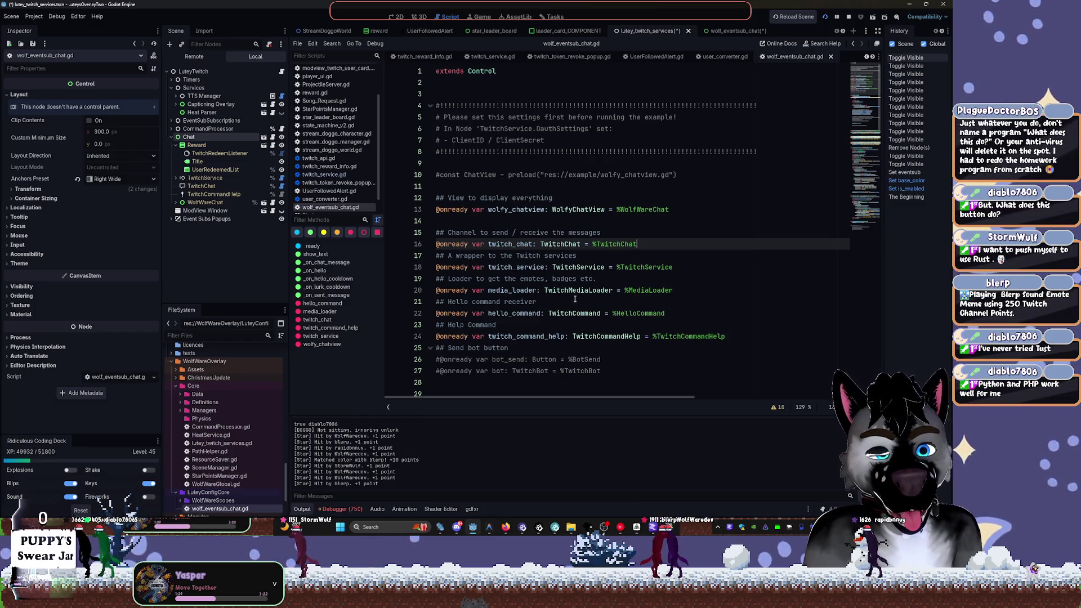
Save the lutey_twitch_services scene and inspect the TwitchService node's properties
{"action": "left_click", "coordinate": [569, 278]}
{"action": "key", "text": "ctrl+s"}
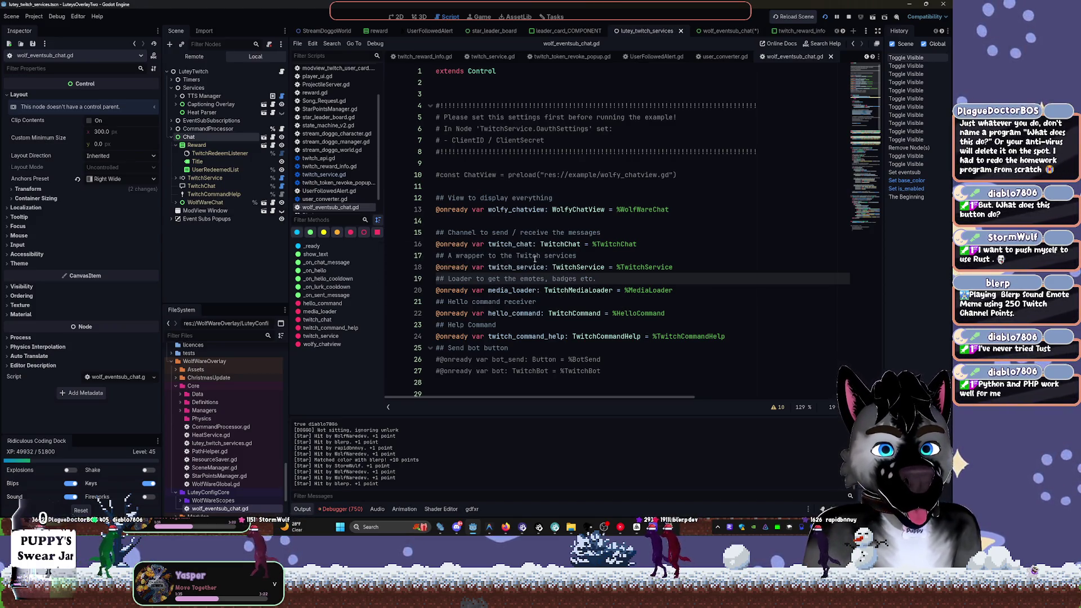
{"action": "left_click", "coordinate": [177, 178]}
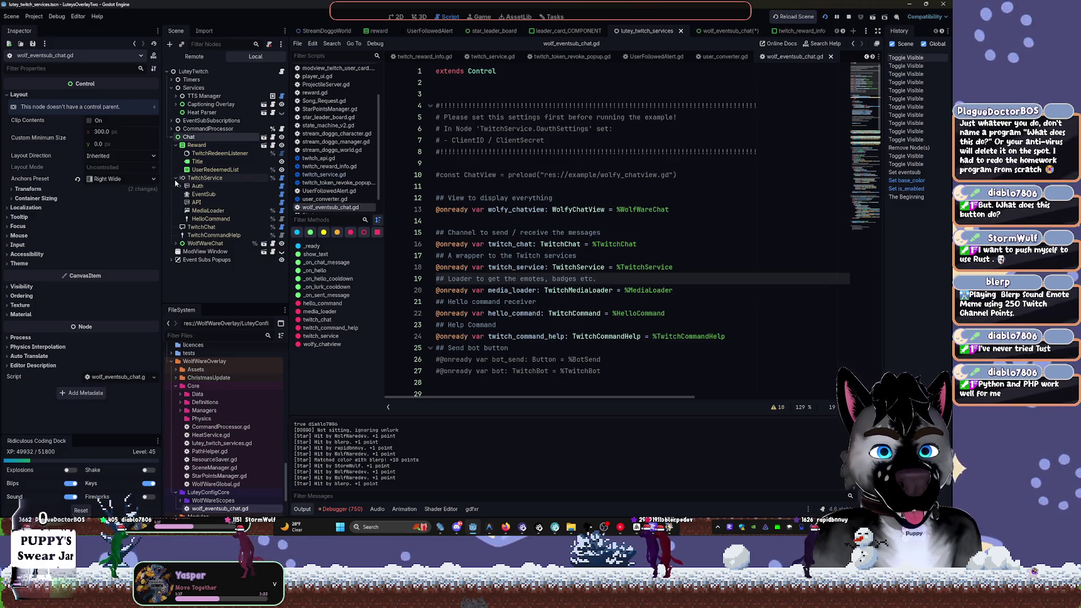
{"action": "left_click", "coordinate": [184, 179]}
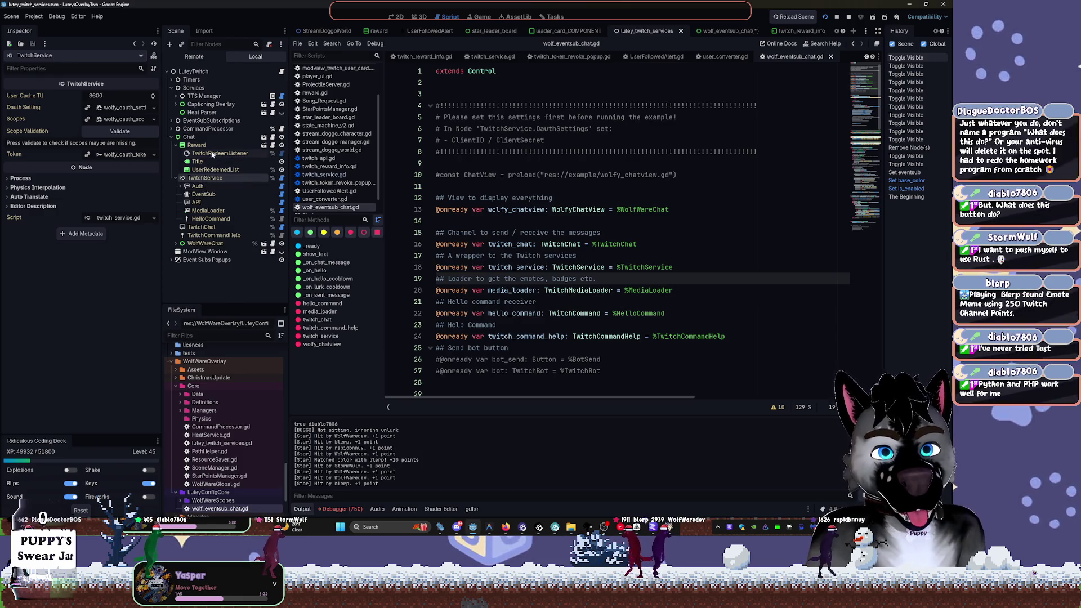
Open the instanced Chat scene wolf_eventsub_chat for editing and stop the running overlay
{"action": "left_click", "coordinate": [234, 138]}
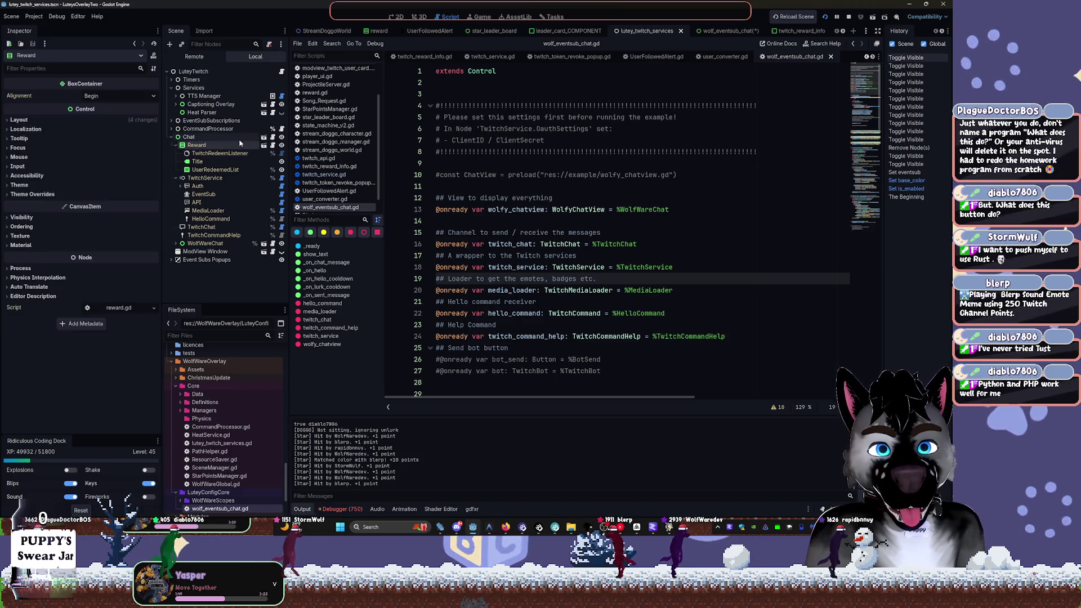
{"action": "left_click", "coordinate": [265, 138]}
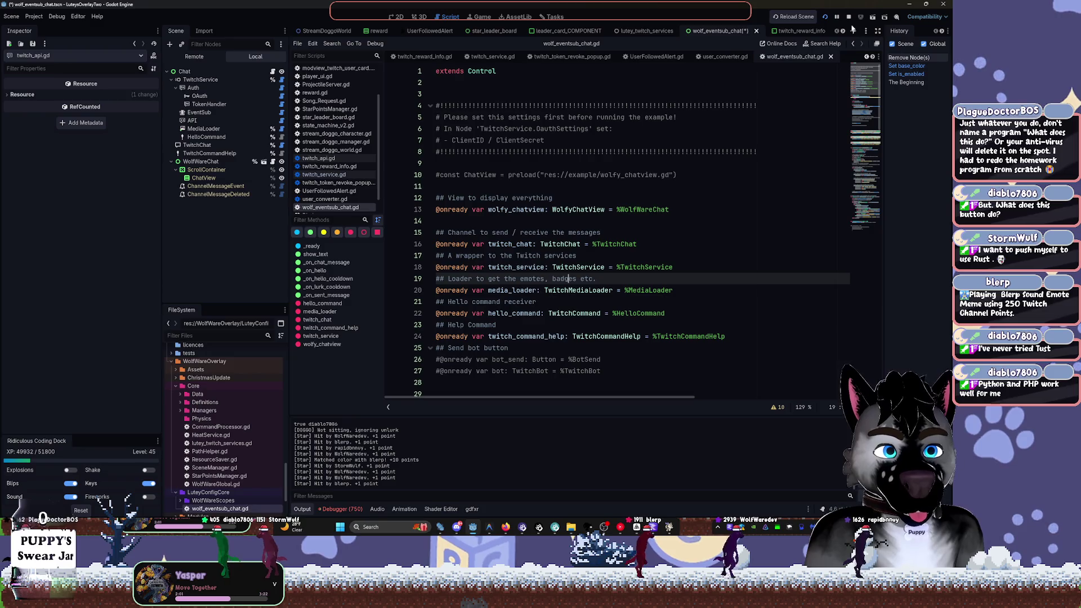
{"action": "key", "text": "F8"}
From Project > Export's template manager, download and install the 4.6.stable export templates
{"action": "left_click", "coordinate": [34, 16]}
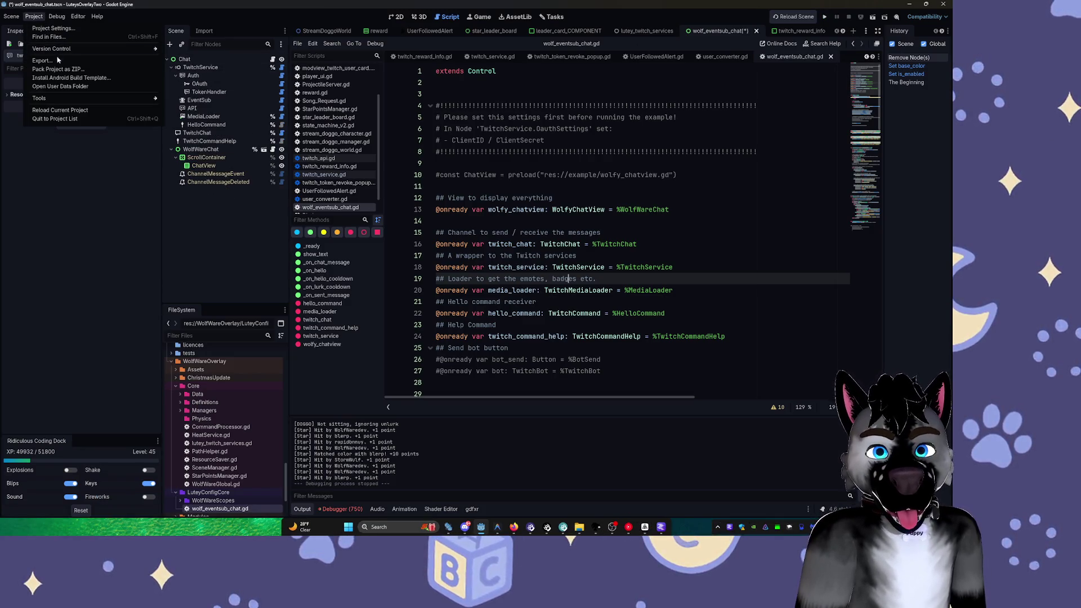
{"action": "left_click", "coordinate": [42, 60]}
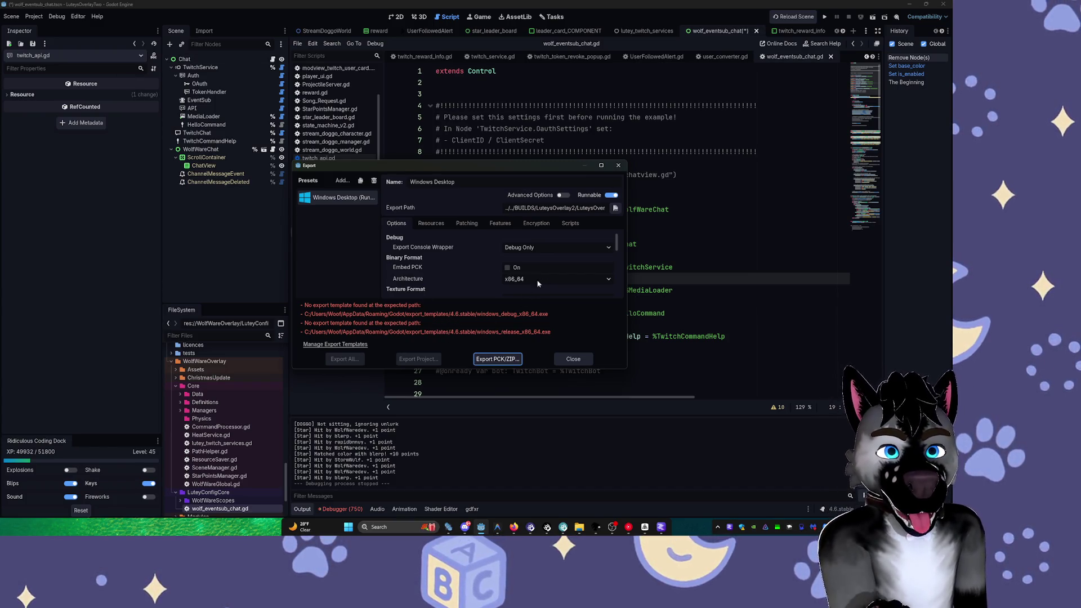
{"action": "left_click", "coordinate": [351, 344]}
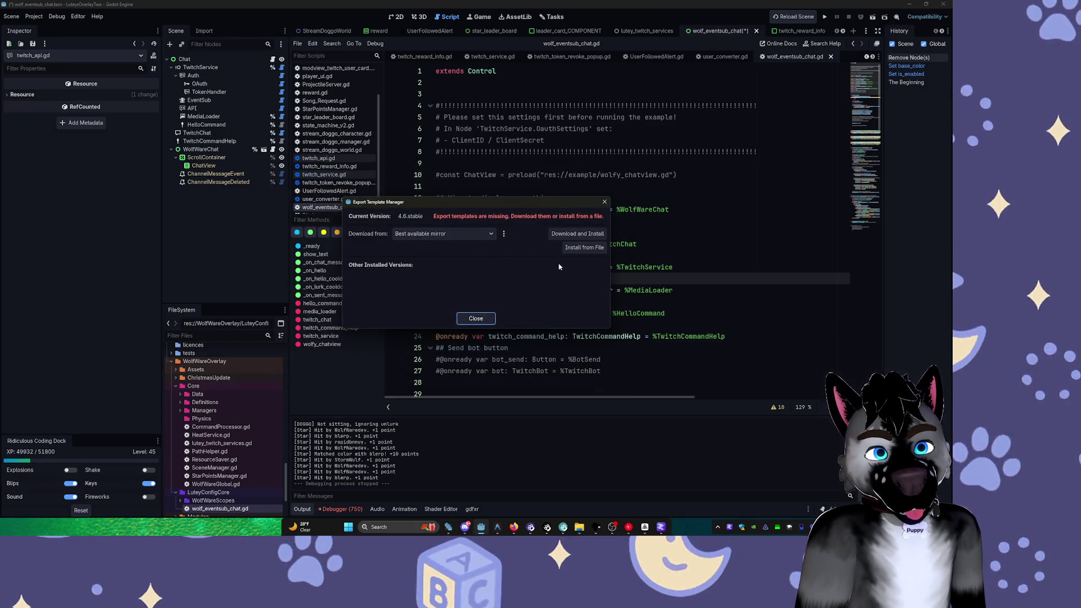
{"action": "left_click", "coordinate": [563, 234]}
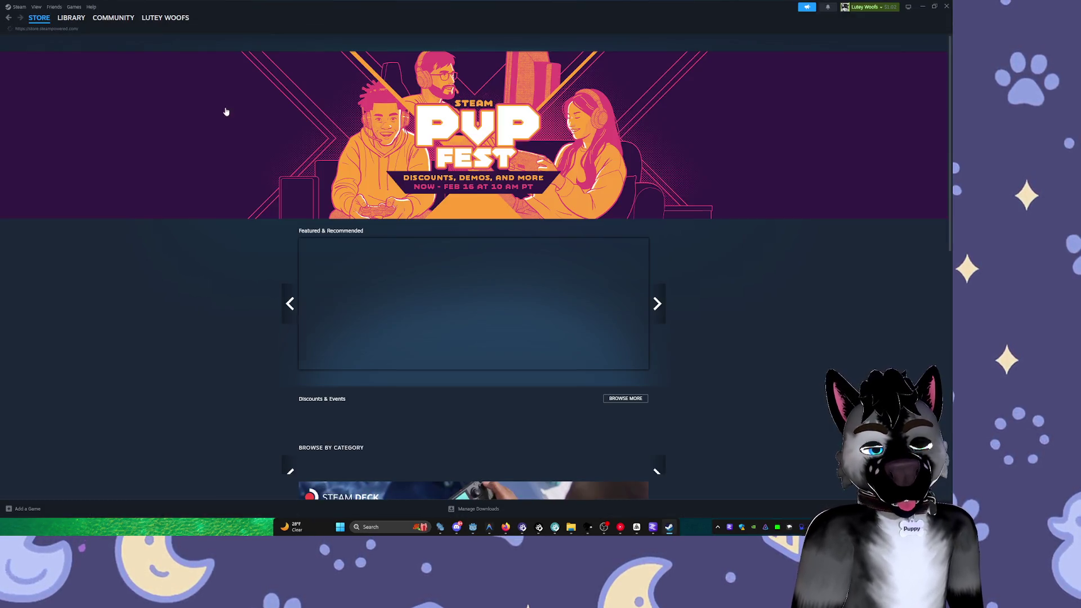
Browse Steam's library home with What's New and Recent Games, then minimize Steam
{"action": "mouse_move", "coordinate": [71, 18]}
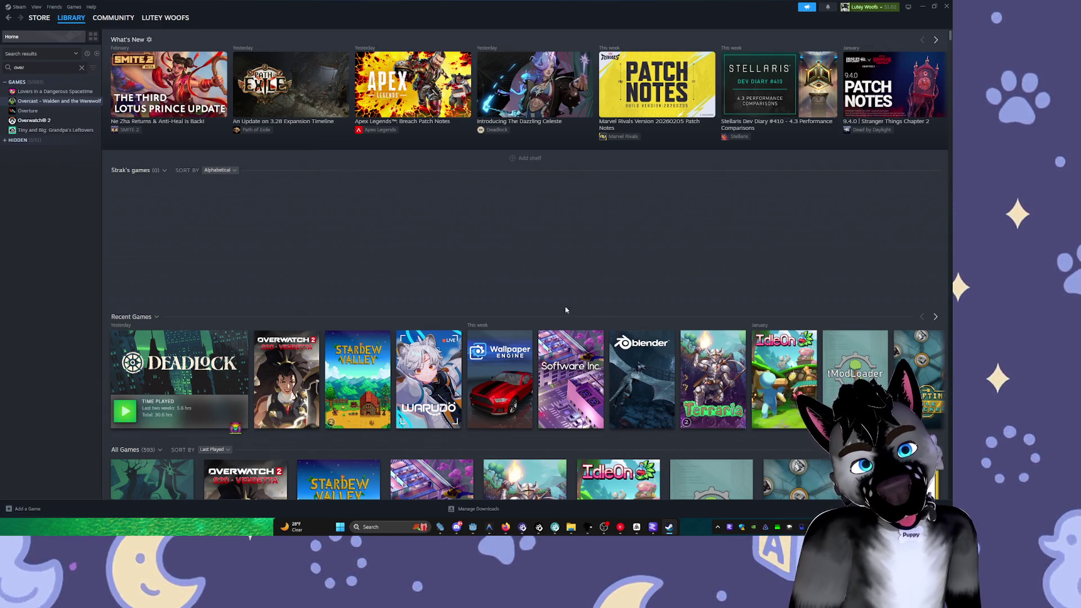
{"action": "mouse_move", "coordinate": [644, 368]}
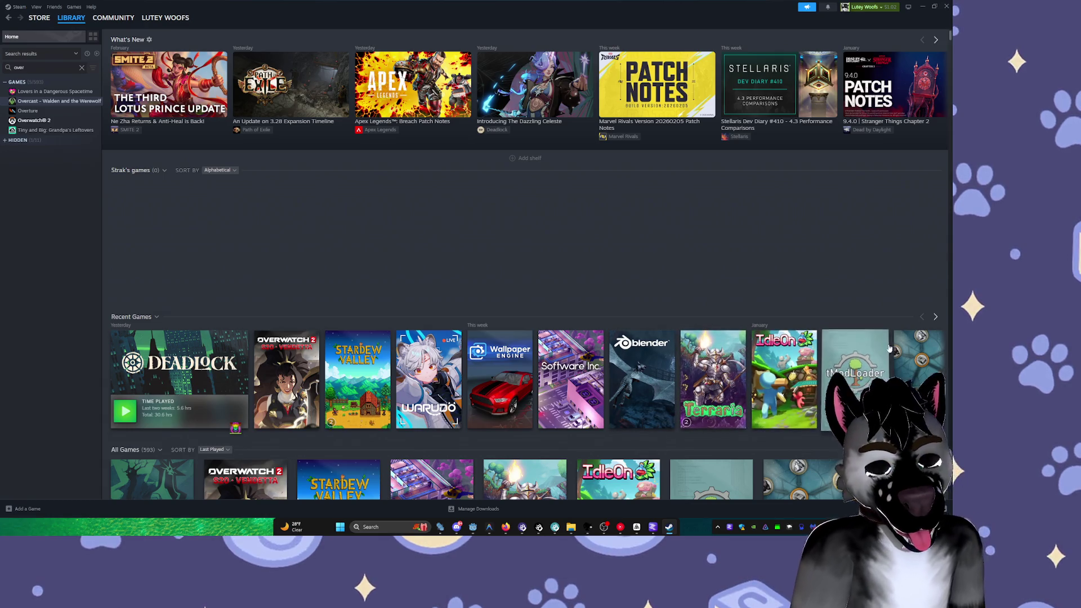
{"action": "mouse_move", "coordinate": [788, 382]}
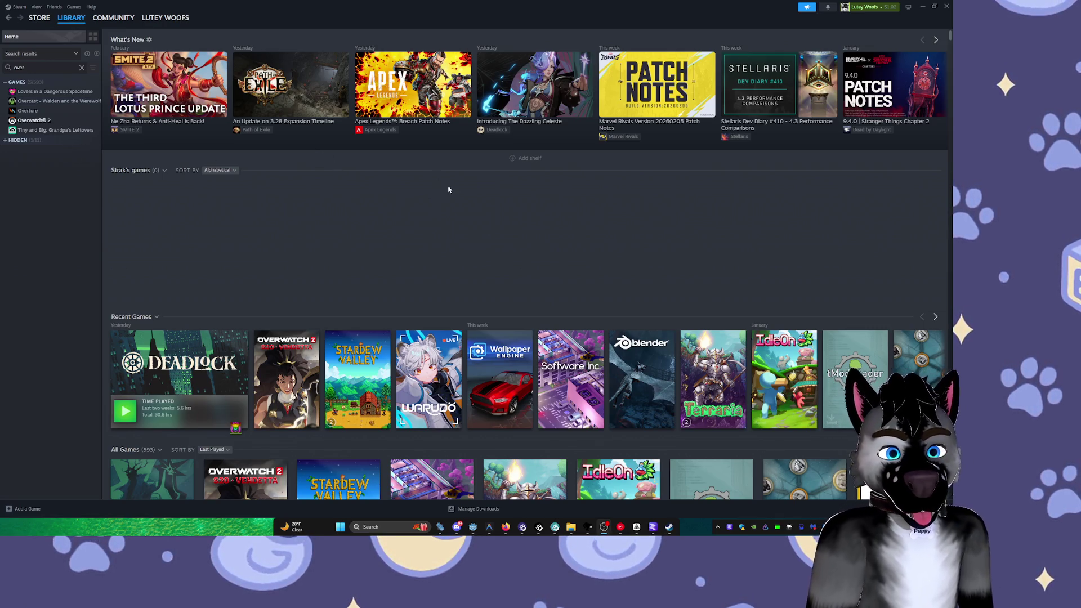
{"action": "left_click", "coordinate": [922, 14]}
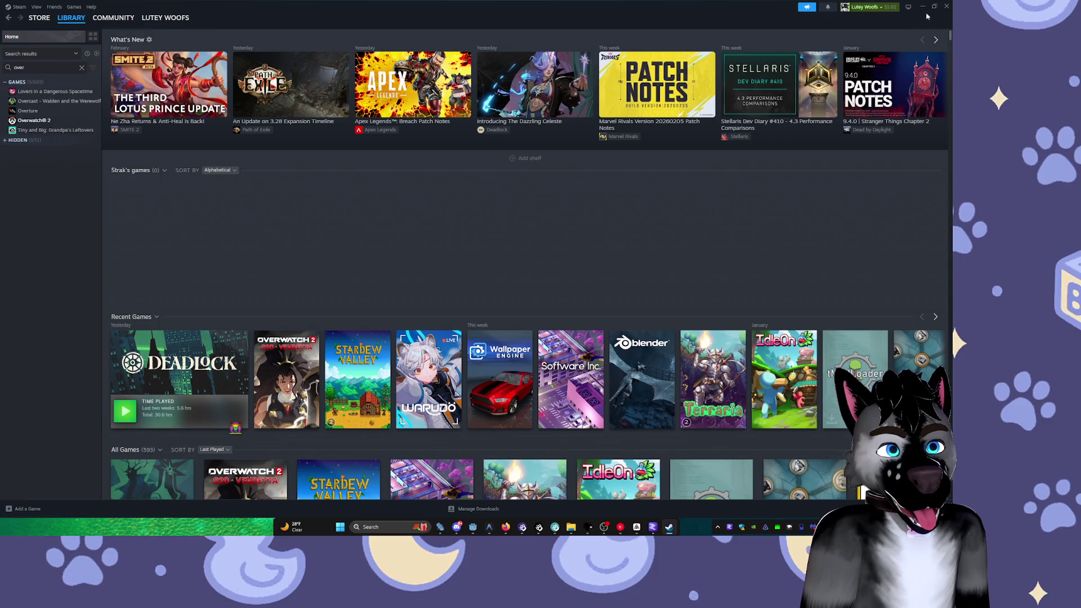
{"action": "left_click", "coordinate": [923, 6]}
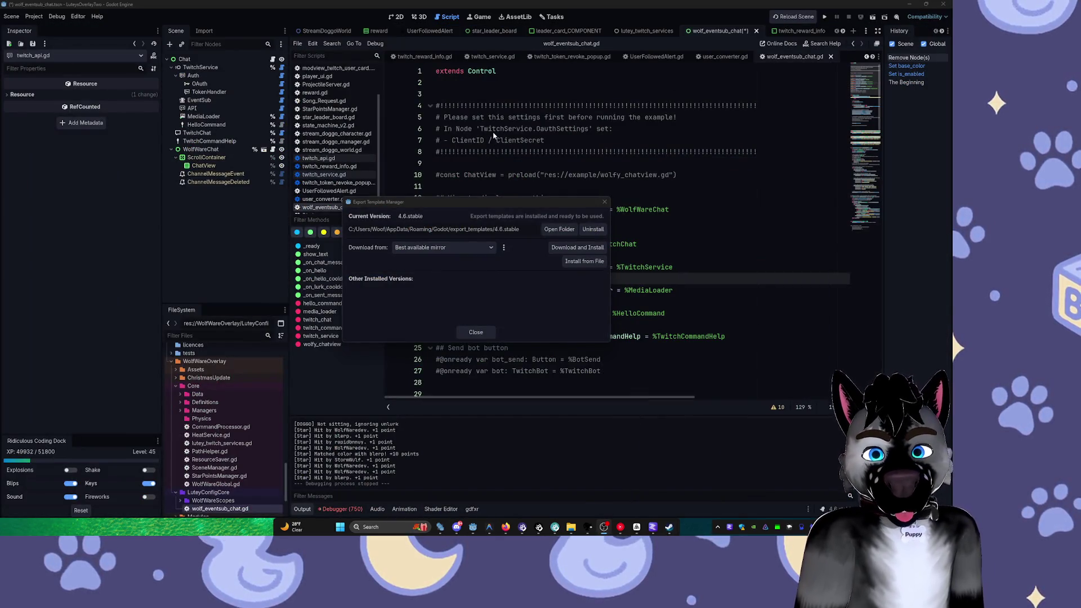
Close the Export Template Manager and briefly open and close the Export dialog
{"action": "left_click", "coordinate": [475, 331]}
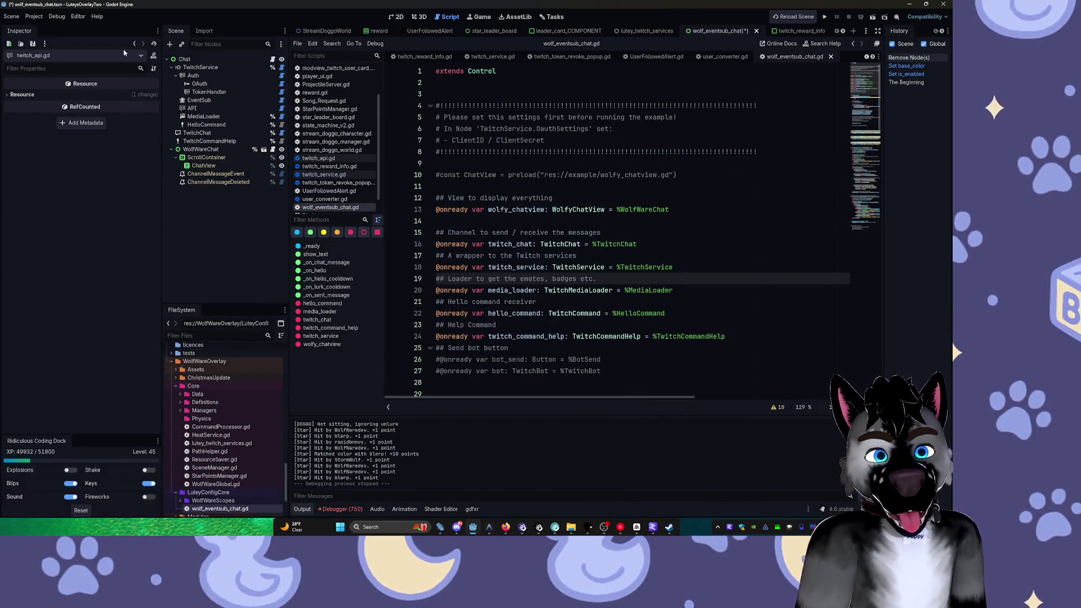
{"action": "left_click", "coordinate": [34, 17]}
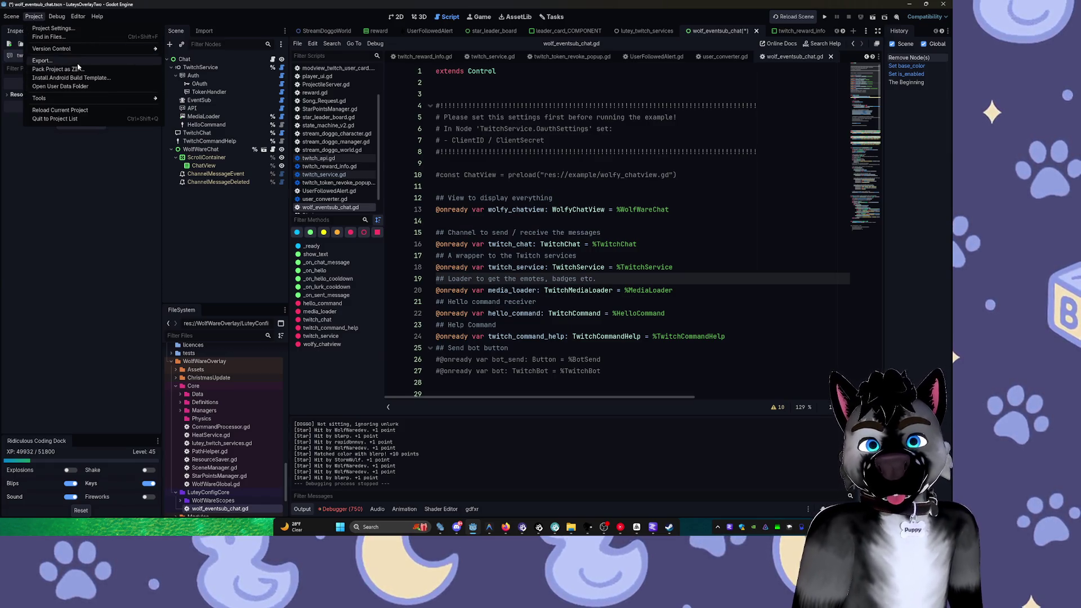
{"action": "left_click", "coordinate": [77, 60]}
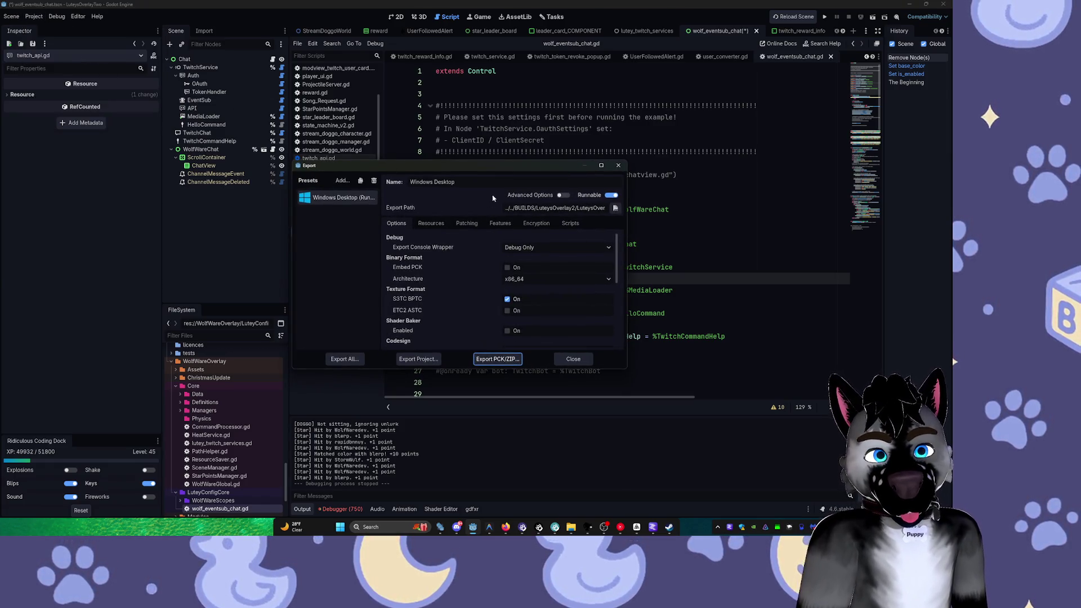
{"action": "key", "text": "Escape"}
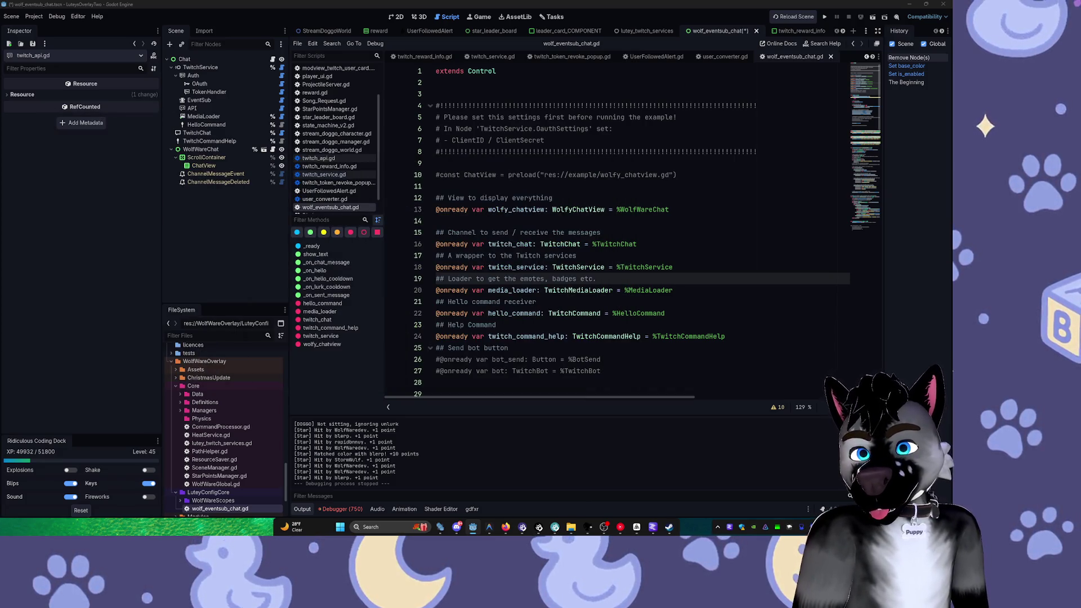
Reopen the Export dialog with the Windows Desktop preset and start Export Project
{"action": "left_click", "coordinate": [33, 15]}
{"action": "left_click", "coordinate": [77, 60]}
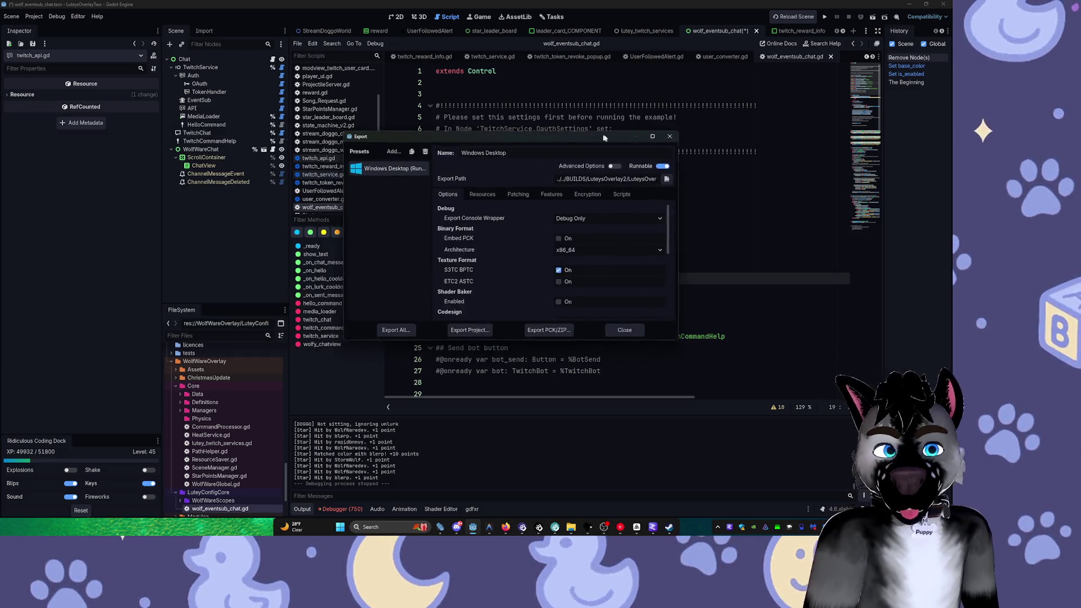
{"action": "left_click_drag", "start_coordinate": [604, 137], "coordinate": [628, 134]}
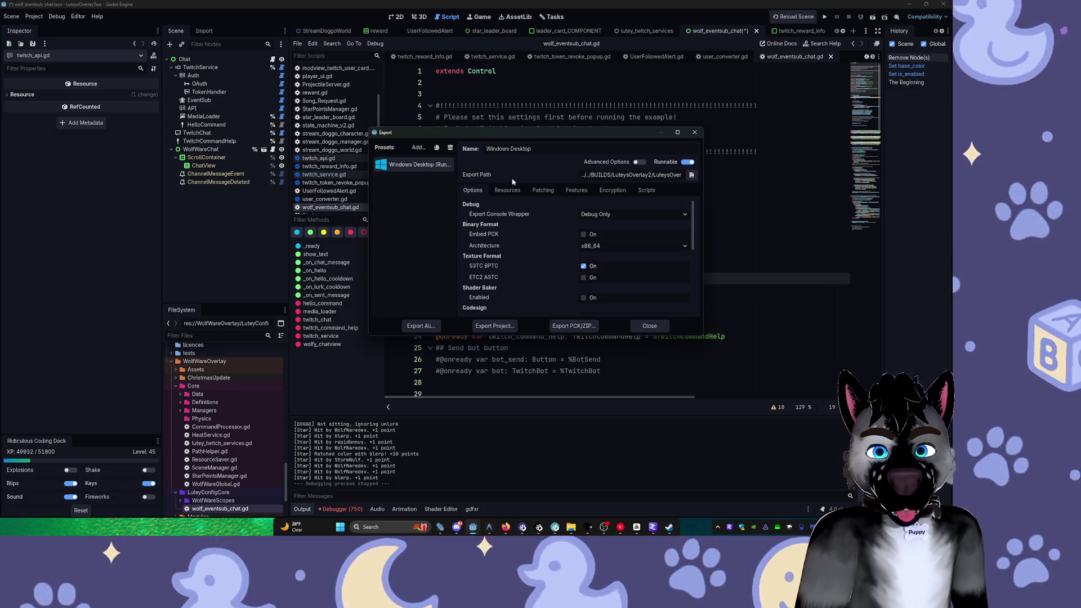
{"action": "left_click", "coordinate": [833, 18]}
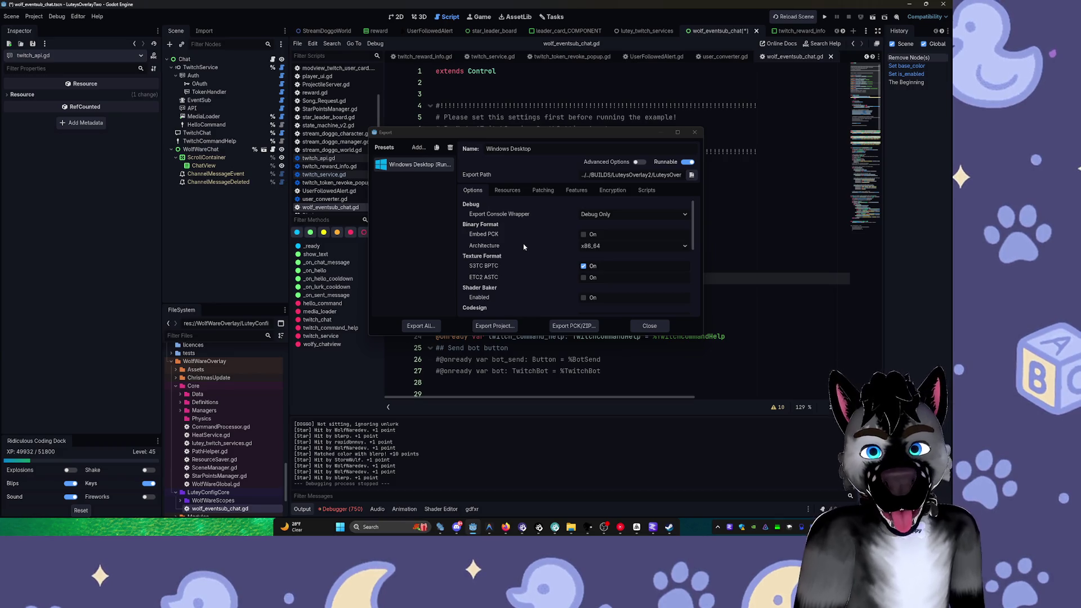
{"action": "scroll", "coordinate": [559, 298], "scroll_direction": "down", "scroll_amount": 5}
{"action": "scroll", "coordinate": [558, 298], "scroll_direction": "down", "scroll_amount": 2}
{"action": "left_click", "coordinate": [495, 326]}
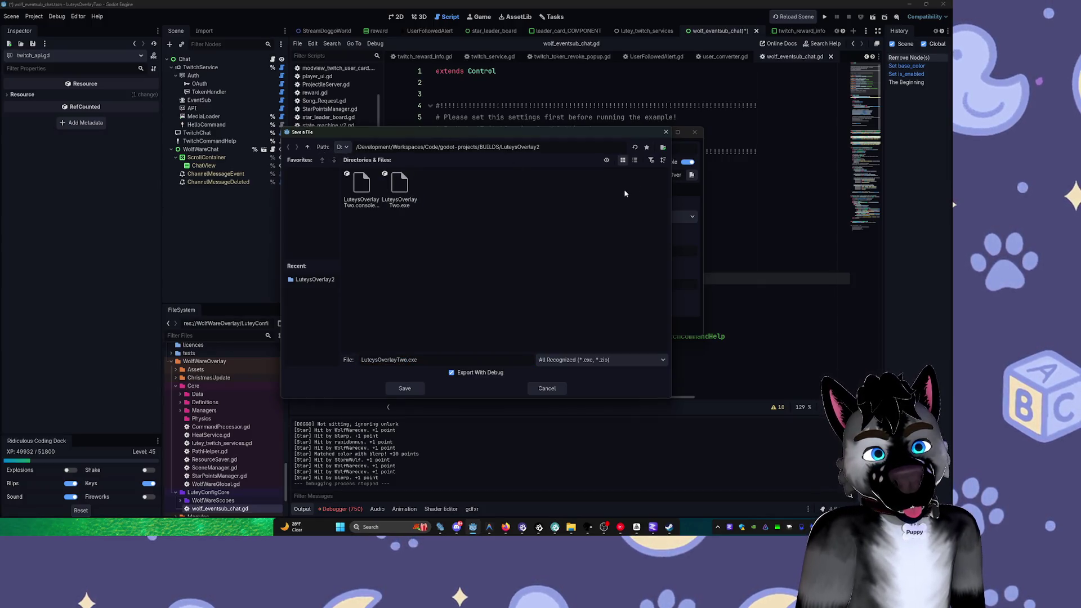
Create the build folder 2026-v2.0.7 and export the Windows build into it
{"action": "left_click", "coordinate": [663, 147]}
{"action": "type", "text": "2026-v"}
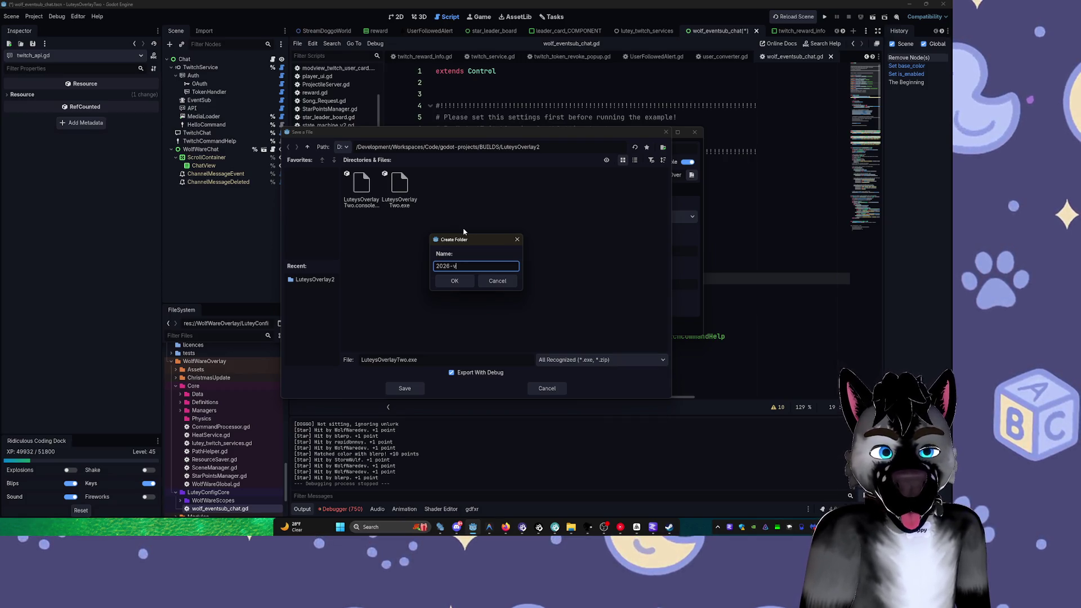
{"action": "type", "text": "2.0."}
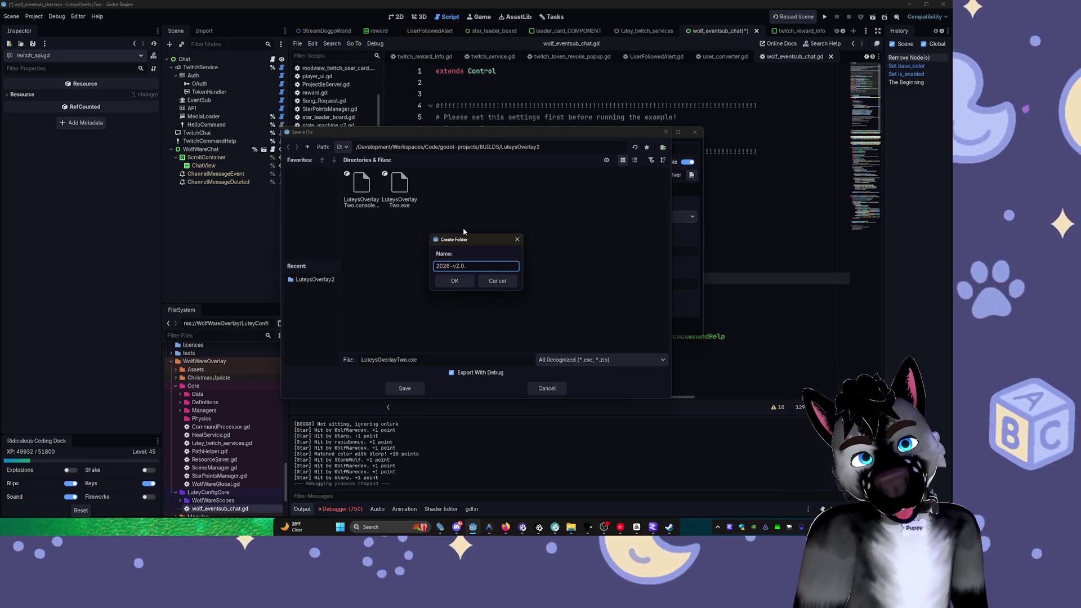
{"action": "type", "text": "7"}
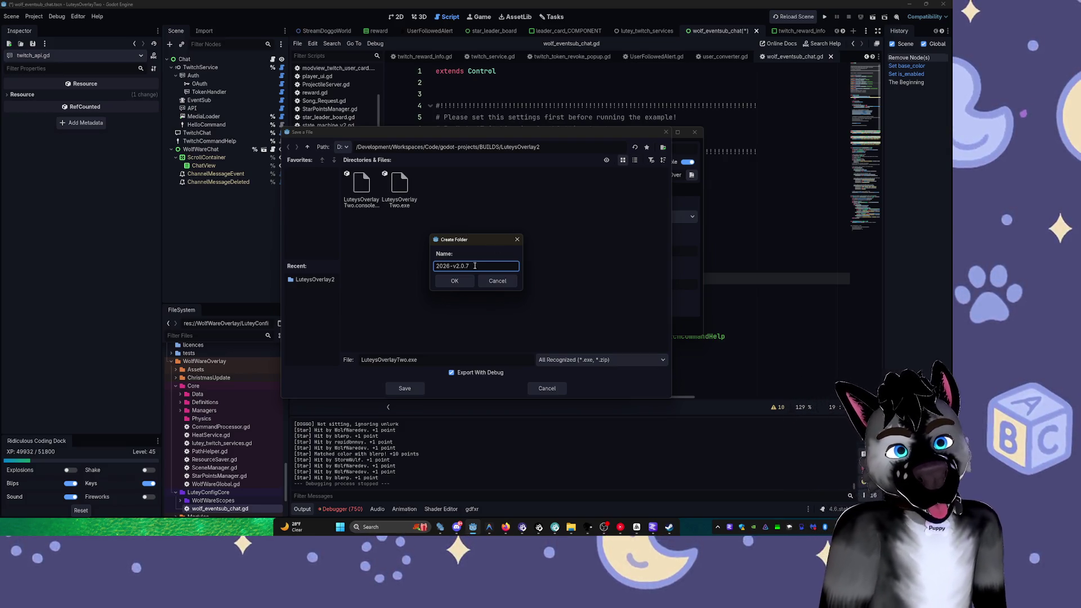
{"action": "left_click", "coordinate": [455, 280]}
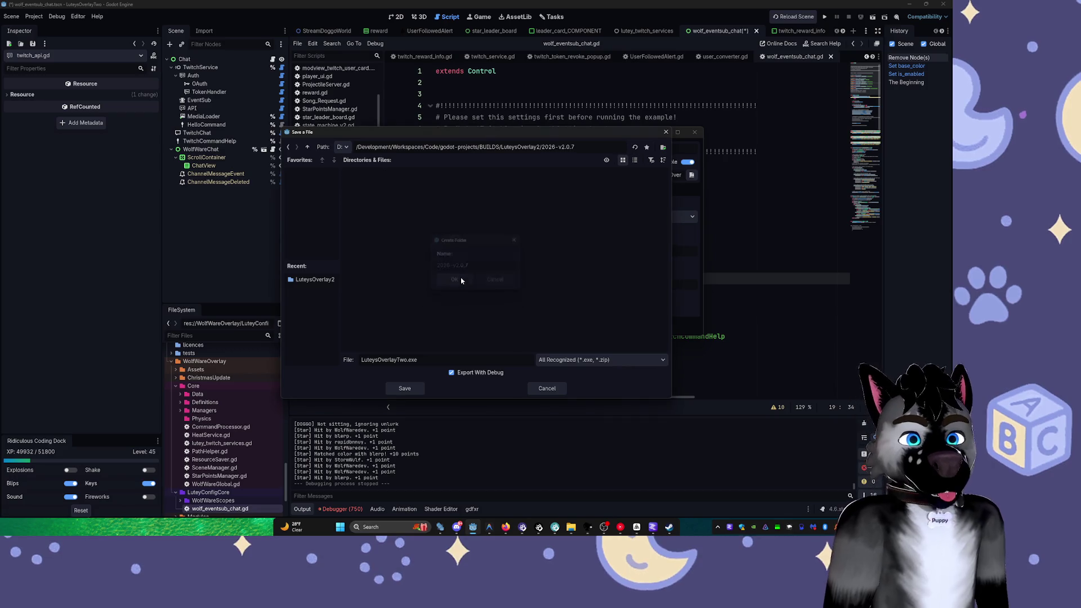
{"action": "left_click", "coordinate": [405, 389]}
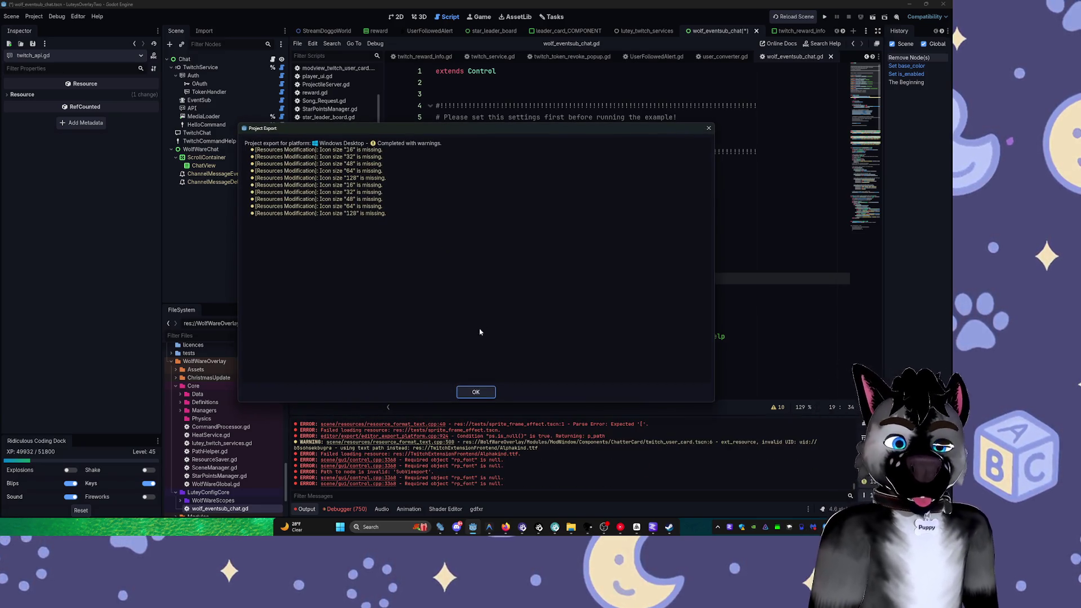
Dismiss the export warnings, copy the build folder path, and close the save dialog
{"action": "left_click", "coordinate": [476, 392]}
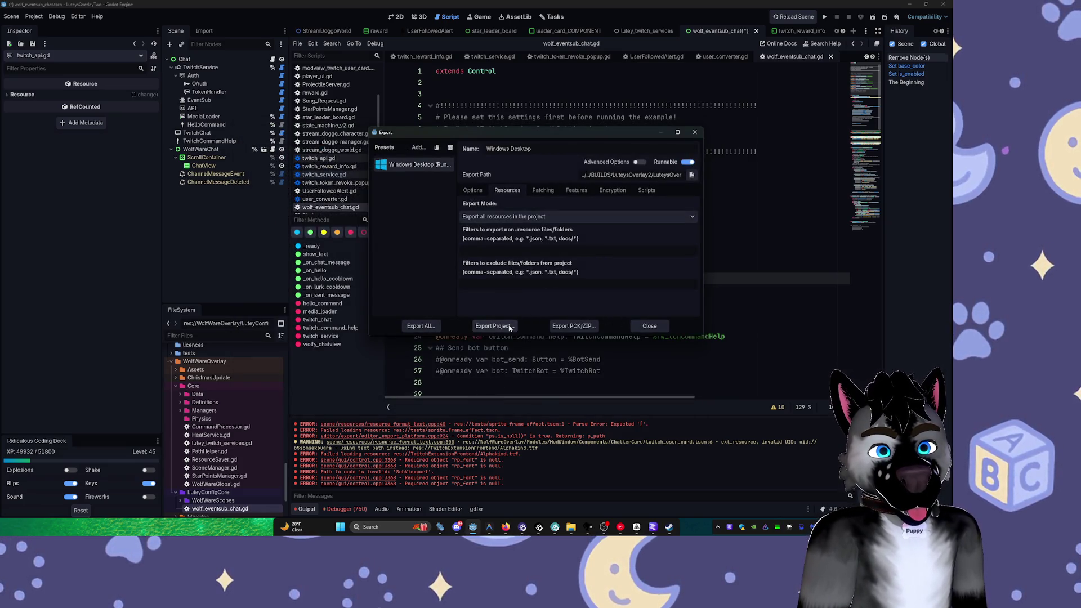
{"action": "left_click", "coordinate": [510, 327]}
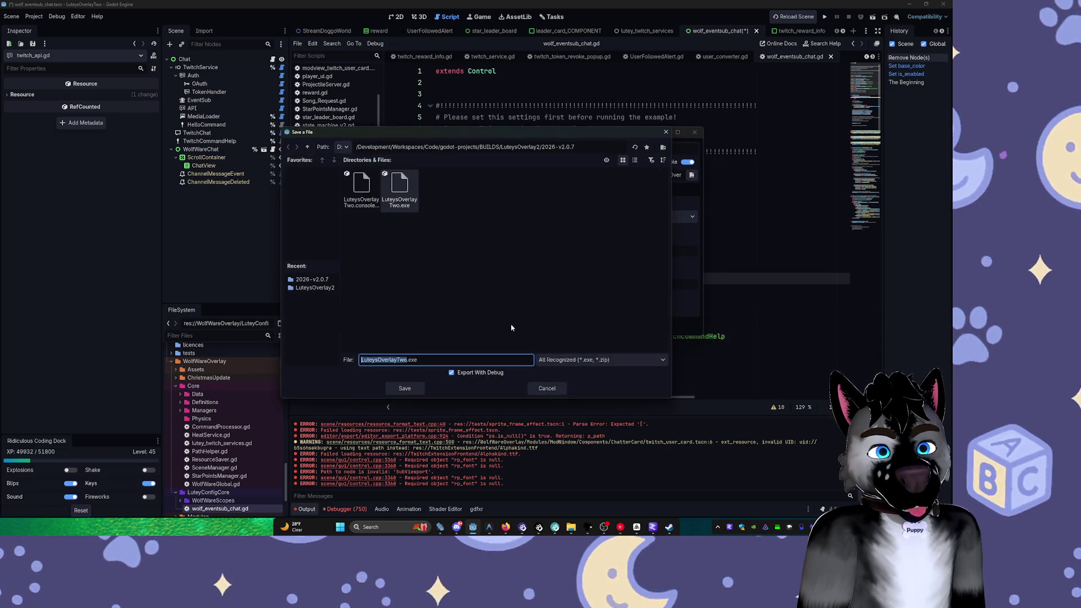
{"action": "left_click", "coordinate": [590, 149]}
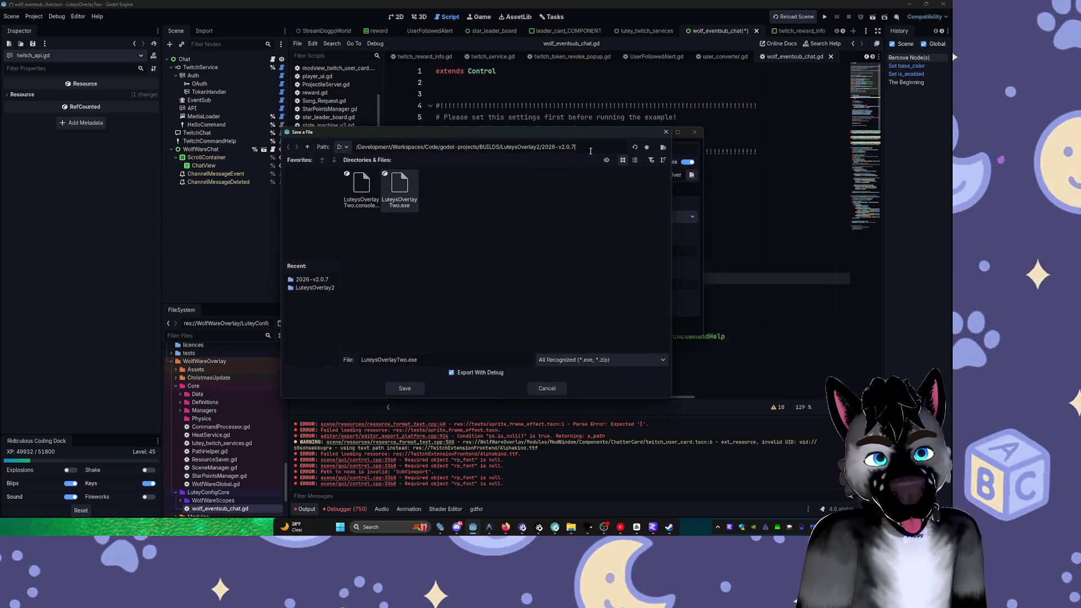
{"action": "key", "text": "ctrl+a"}
{"action": "key", "text": "ctrl+c"}
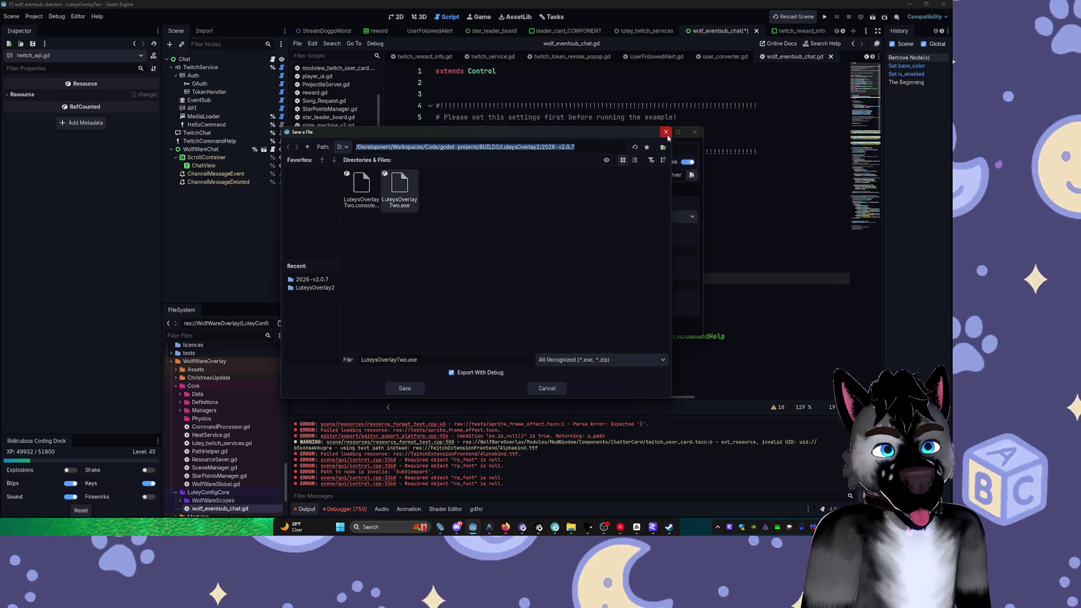
{"action": "left_click", "coordinate": [665, 133]}
{"action": "key", "text": "super+e"}
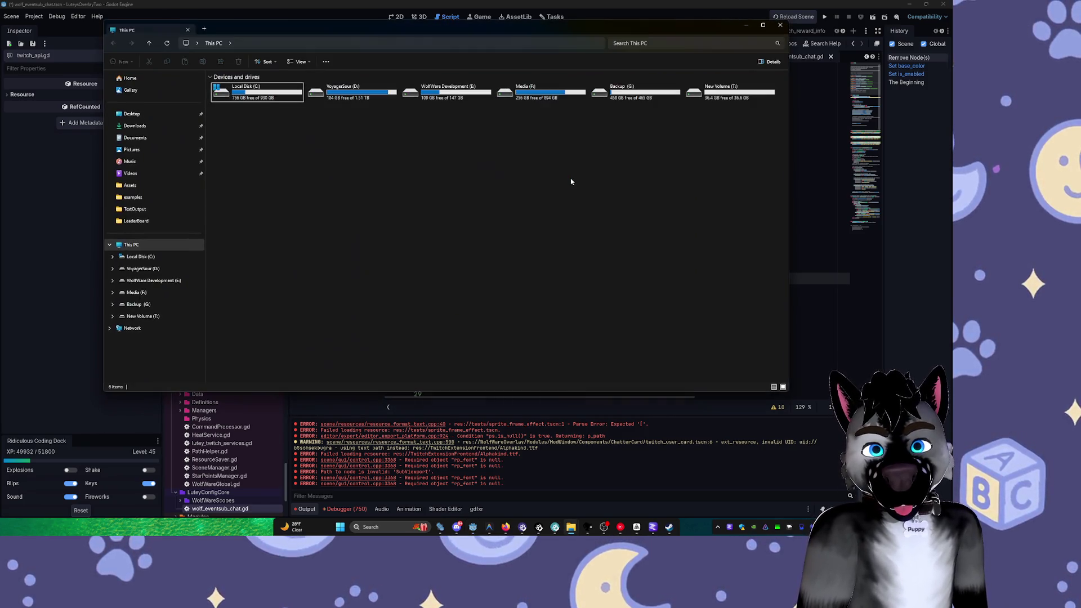
Navigate File Explorer to D:\Development\Workspaces\Code\godot-projects
{"action": "left_click", "coordinate": [359, 97]}
{"action": "double_click", "coordinate": [359, 96]}
{"action": "double_click", "coordinate": [245, 89]}
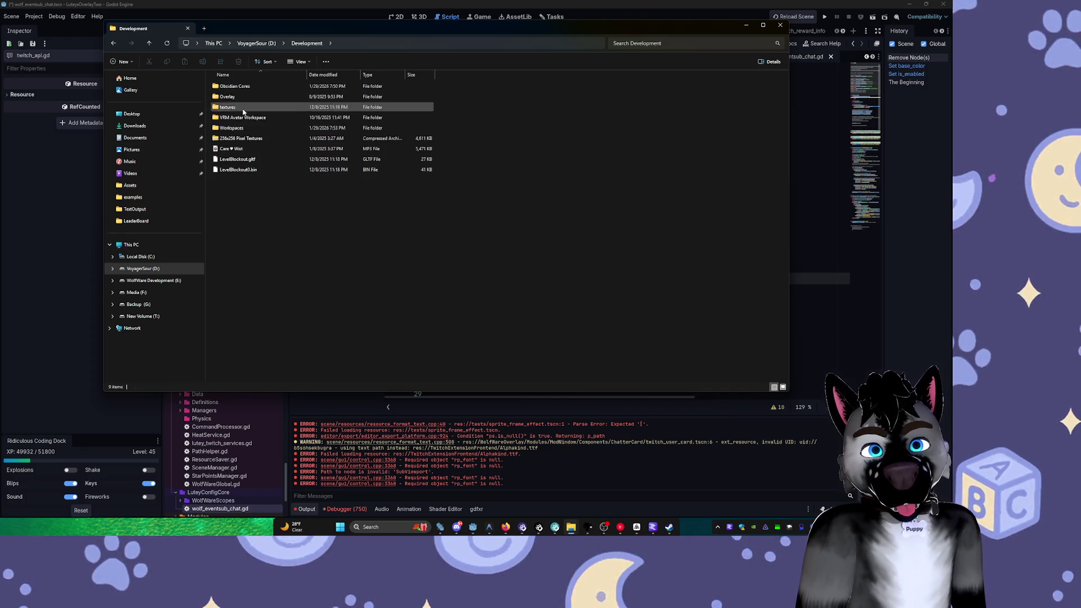
{"action": "double_click", "coordinate": [244, 129]}
{"action": "double_click", "coordinate": [249, 113]}
{"action": "double_click", "coordinate": [253, 117]}
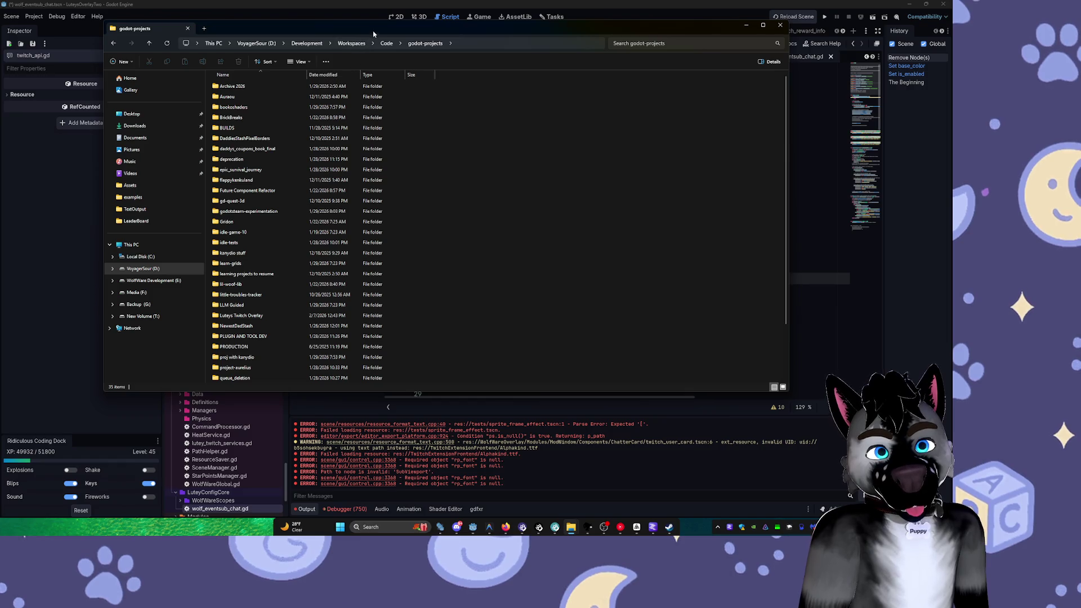
{"action": "left_click_drag", "start_coordinate": [373, 34], "coordinate": [362, 84]}
{"action": "left_click", "coordinate": [461, 95]}
{"action": "key", "text": "ctrl+v"}
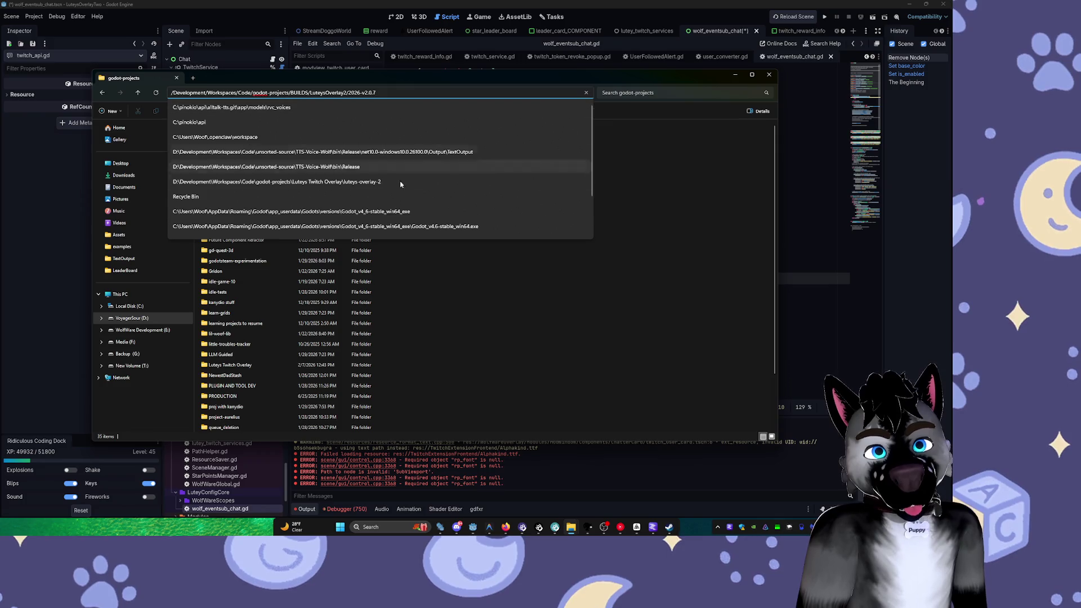
{"action": "key", "text": "Escape"}
{"action": "left_click", "coordinate": [226, 229]}
Open BUILDS\LuteysOverlay2\2026-v2.0.7 and launch LuteysOverlayTwo.exe
{"action": "double_click", "coordinate": [230, 178]}
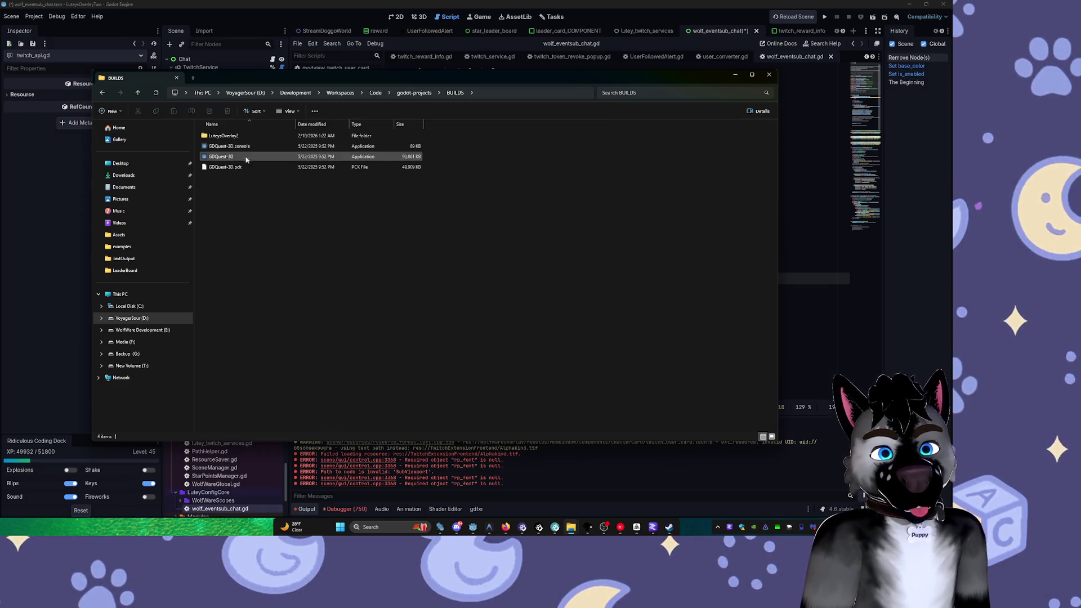
{"action": "double_click", "coordinate": [248, 136]}
{"action": "double_click", "coordinate": [250, 137]}
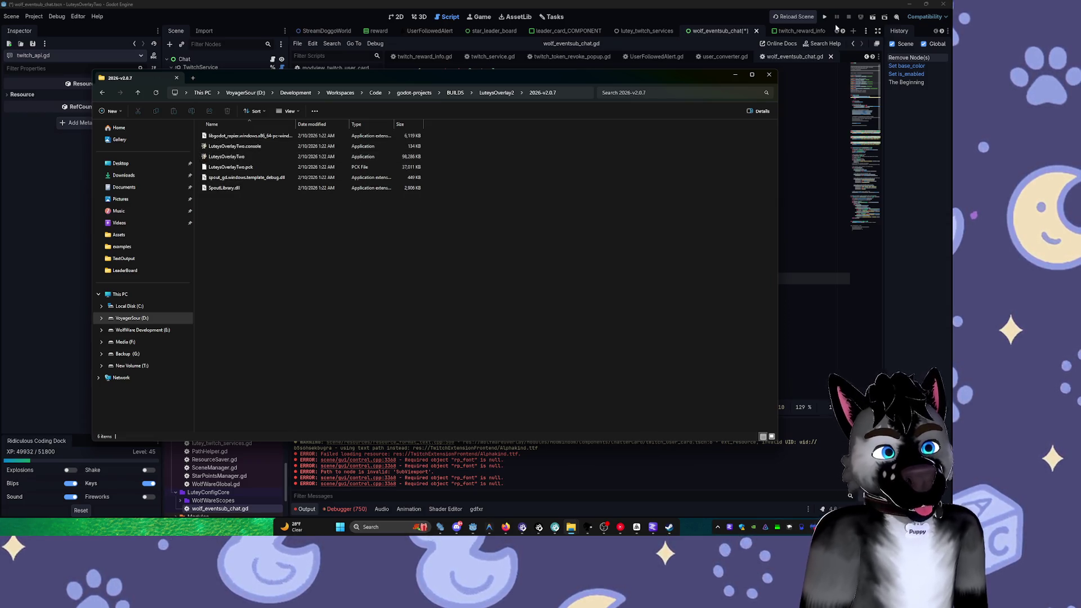
{"action": "double_click", "coordinate": [265, 156]}
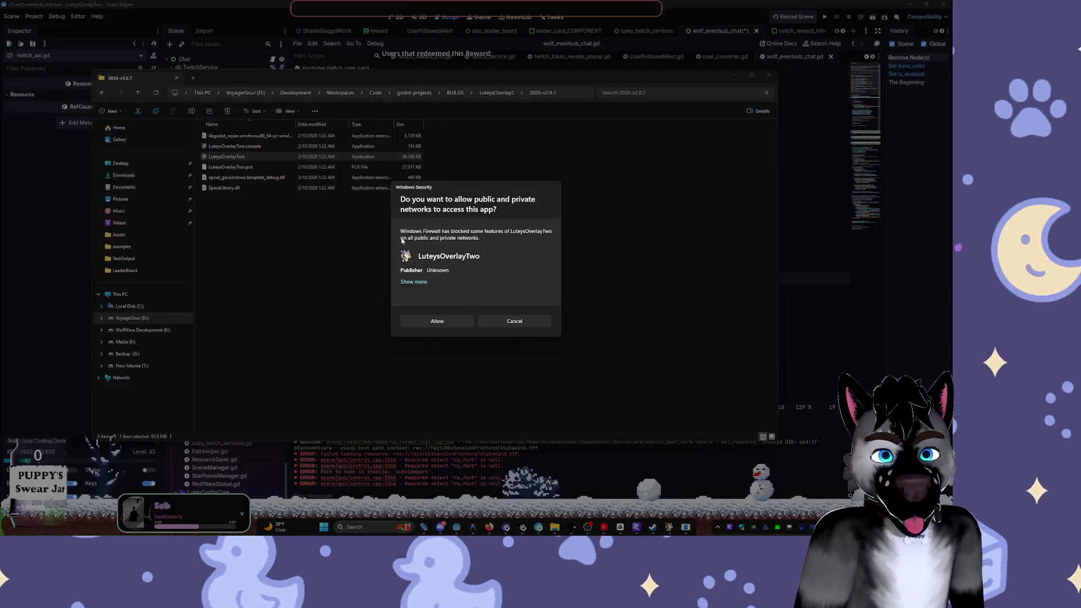
Allow the overlay network access in the firewall prompt, then return to Godot
{"action": "left_click", "coordinate": [452, 320]}
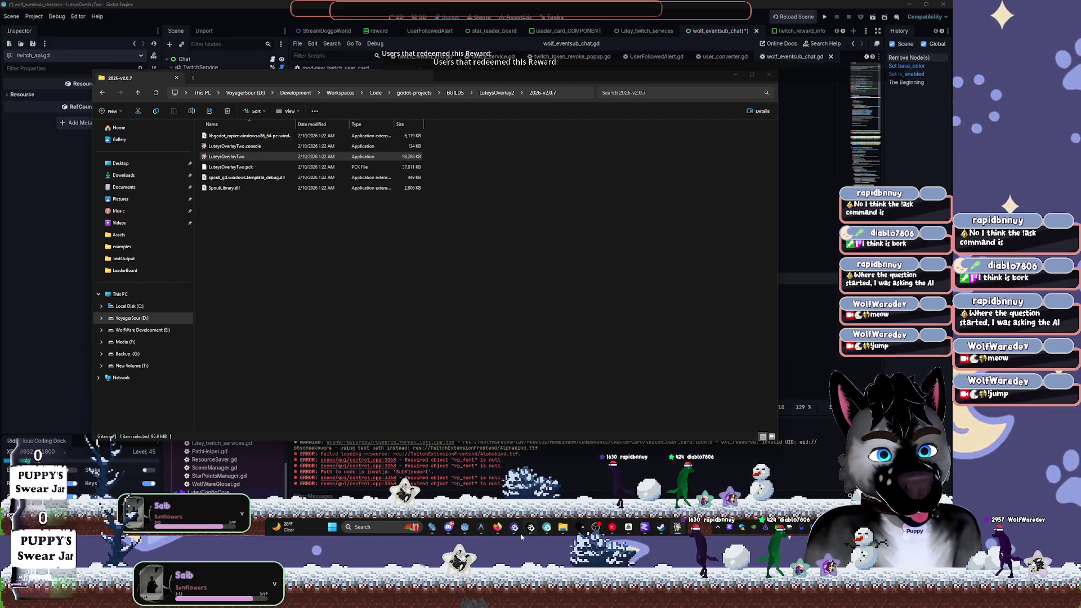
{"action": "key", "text": "alt+Tab"}
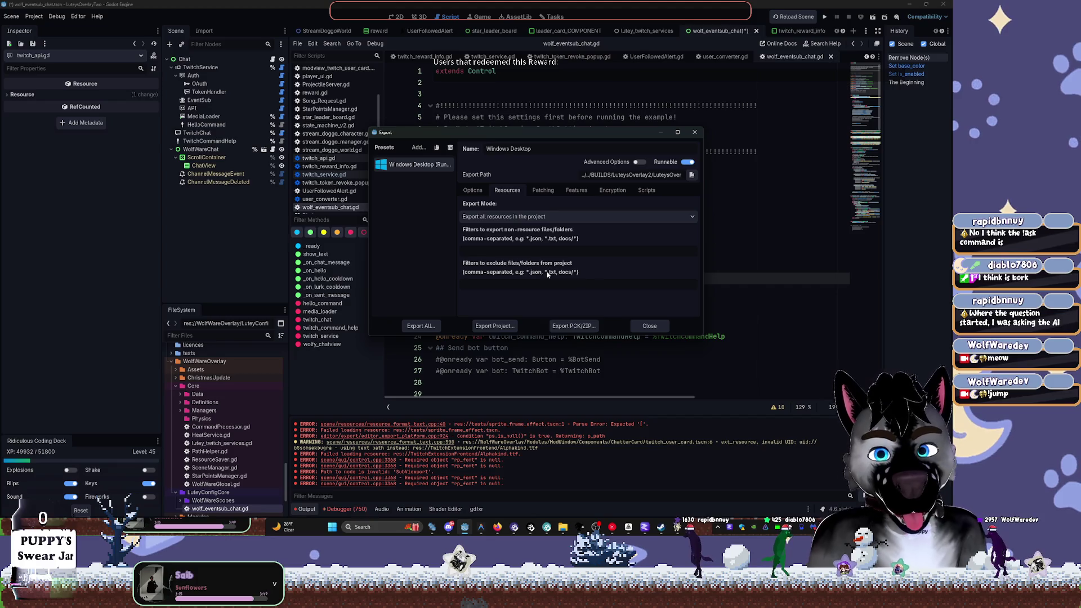
Close Godot's Export dialog and dismiss the system app launcher
{"action": "left_click", "coordinate": [647, 325]}
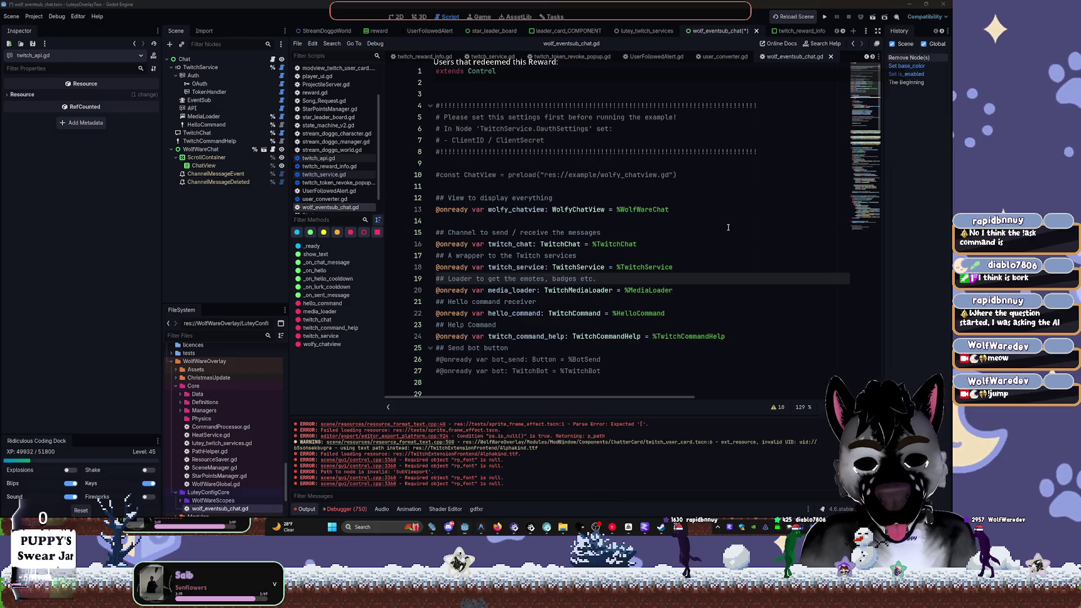
{"action": "key", "text": "super"}
{"action": "key", "text": "Escape"}
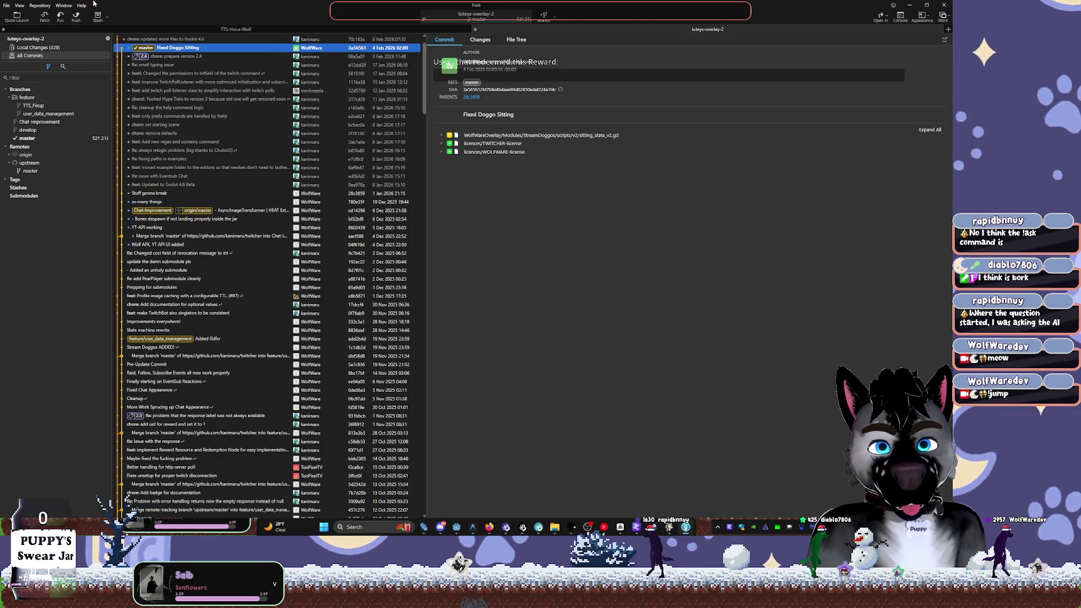
Show the local changes and enlarge the Unstaged list and changed-files panel
{"action": "left_click", "coordinate": [44, 49]}
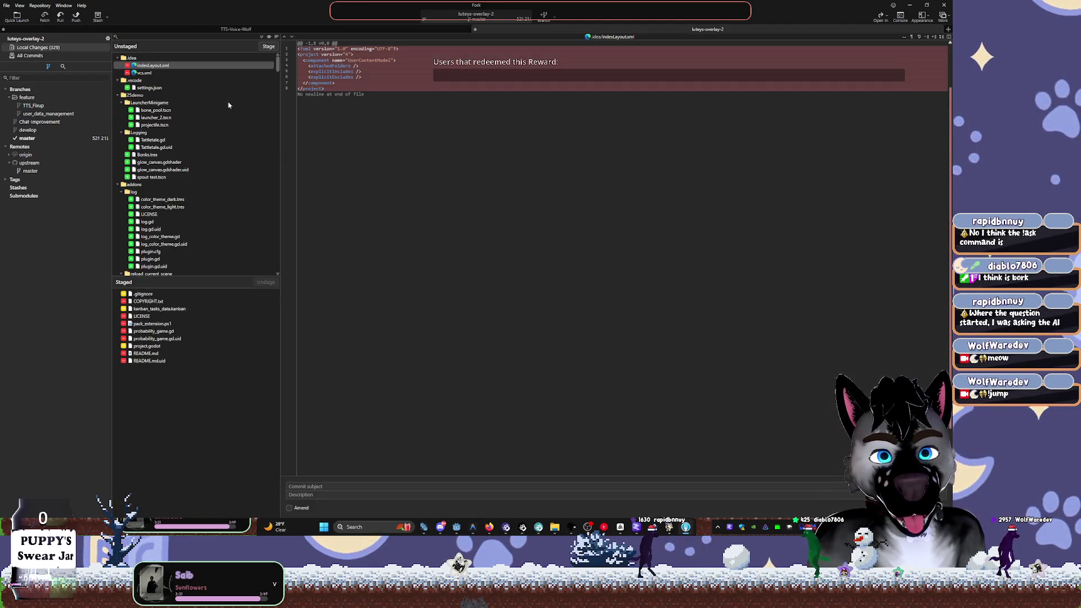
{"action": "left_click_drag", "start_coordinate": [242, 280], "coordinate": [244, 383]}
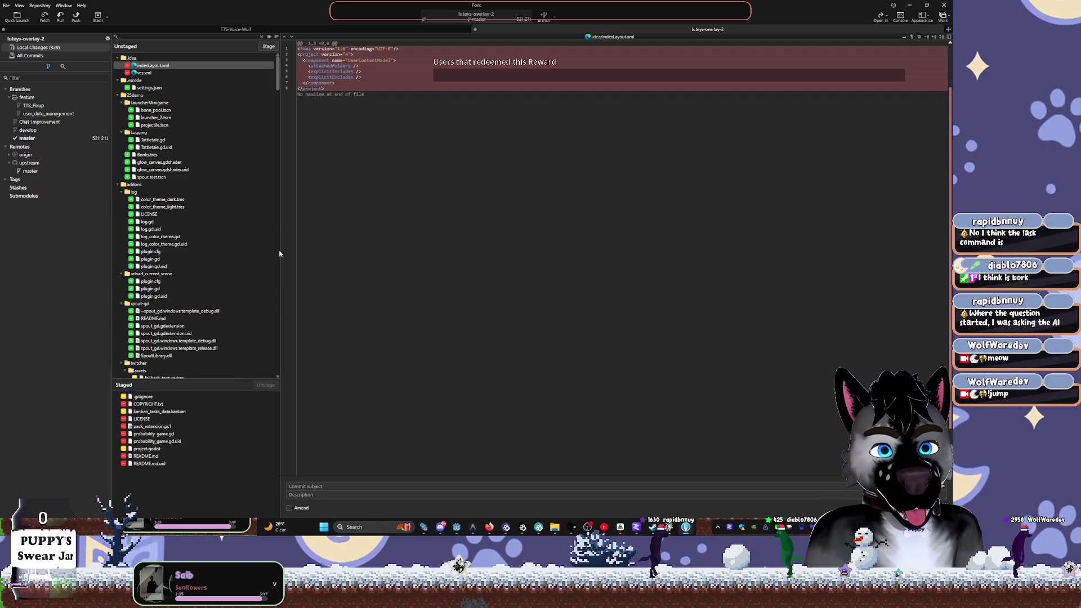
{"action": "left_click_drag", "start_coordinate": [285, 250], "coordinate": [353, 249]}
{"action": "left_click_drag", "start_coordinate": [349, 71], "coordinate": [339, 368]}
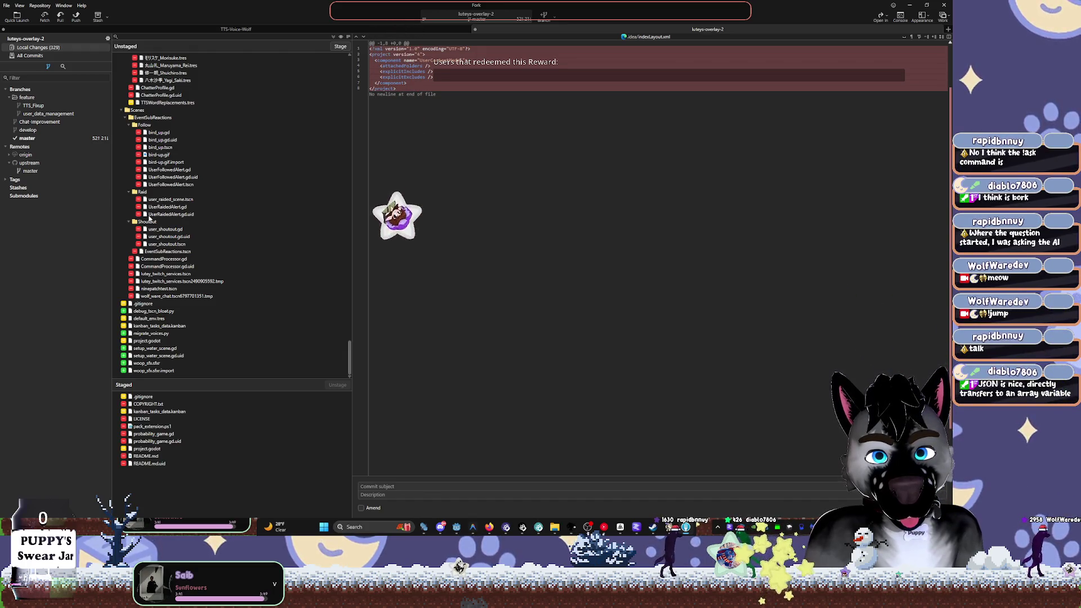
Collapse and re-expand the Shoutout, Raid, Follow and EventSubReactions folders
{"action": "left_click", "coordinate": [129, 222]}
{"action": "left_click", "coordinate": [128, 222]}
{"action": "left_click", "coordinate": [129, 214]}
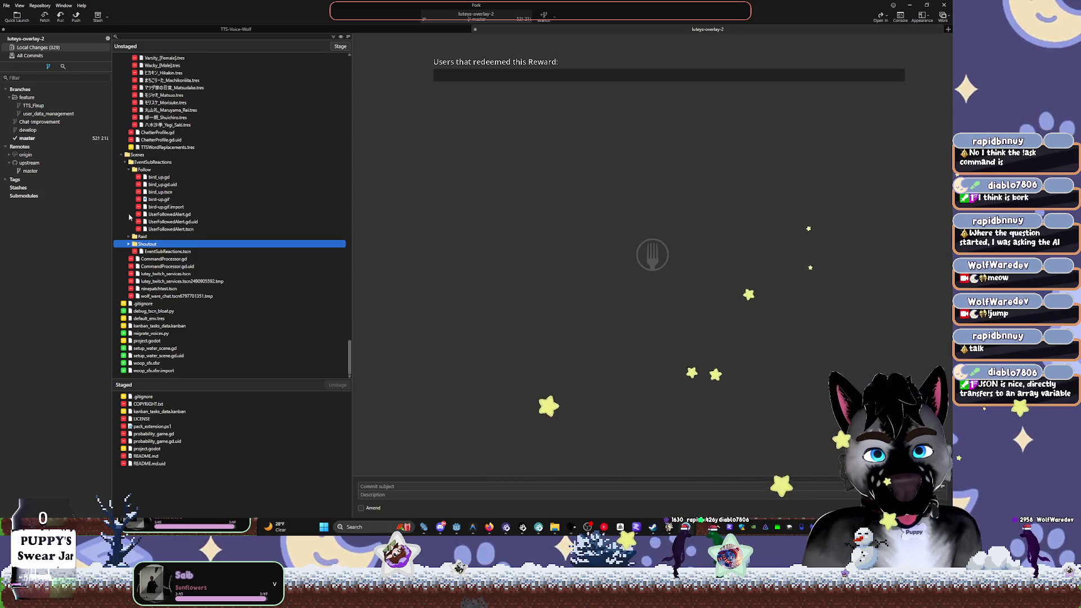
{"action": "left_click", "coordinate": [129, 170]}
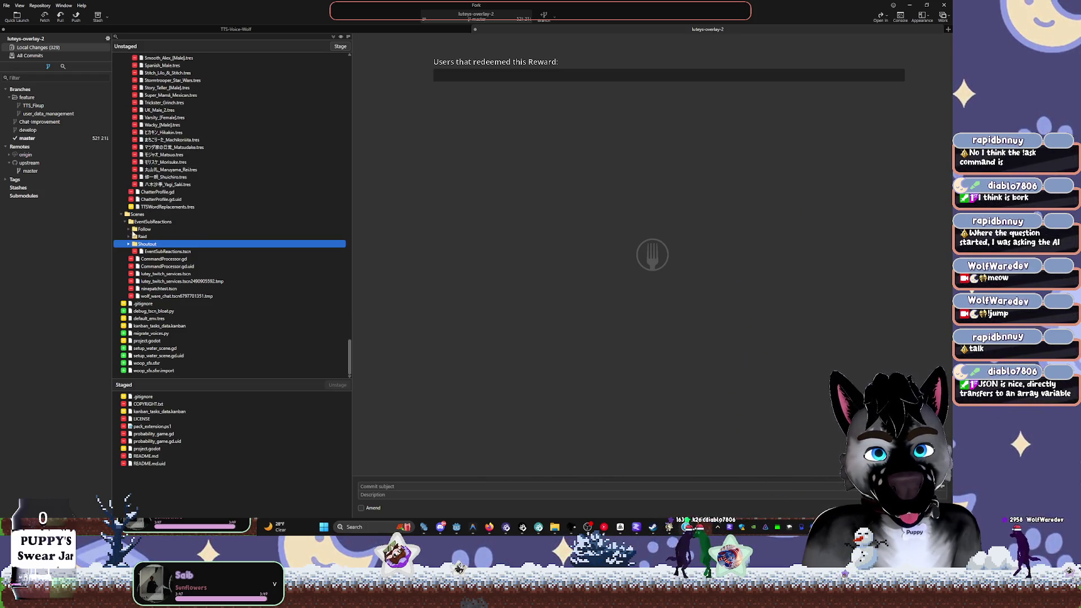
{"action": "left_click", "coordinate": [129, 230]}
{"action": "left_click", "coordinate": [129, 231]}
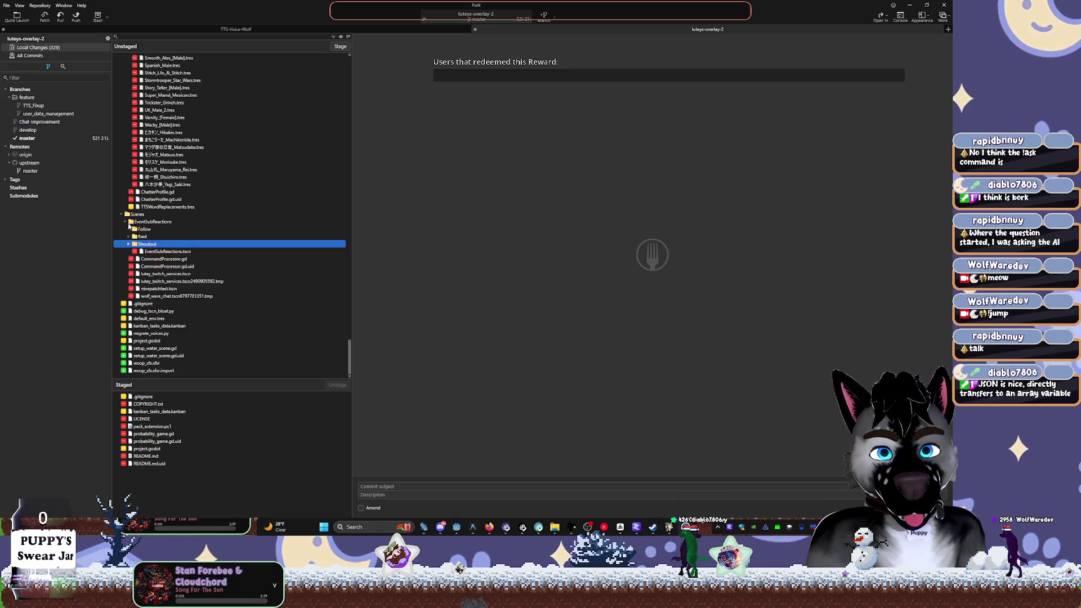
{"action": "left_click", "coordinate": [125, 223]}
{"action": "left_click", "coordinate": [126, 252]}
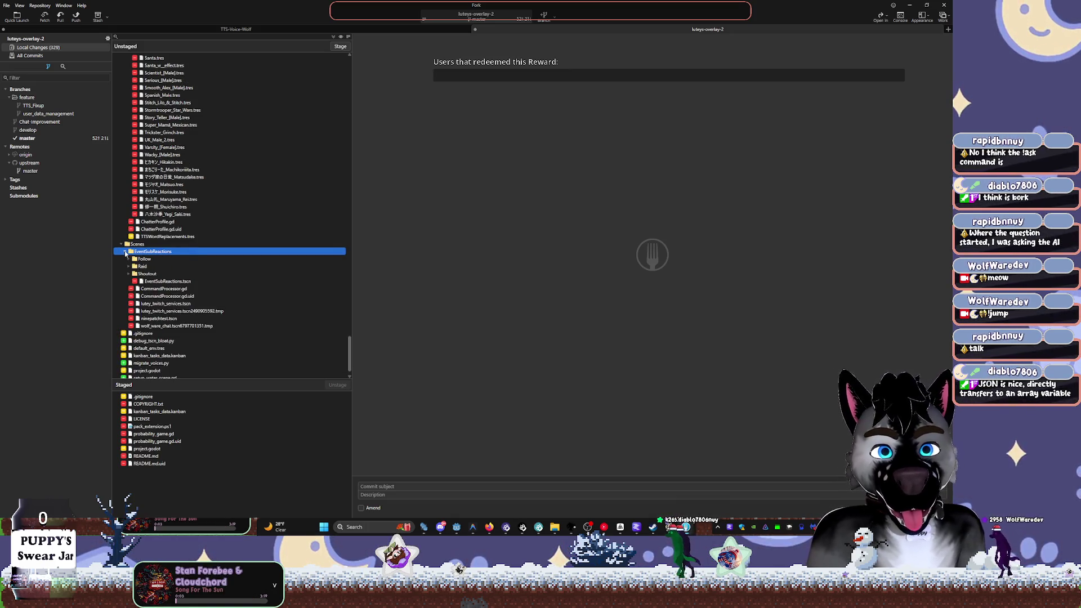
Reopen Scenes and review the Follow, Raid and Shoutout folders one by one
{"action": "left_click", "coordinate": [122, 245]}
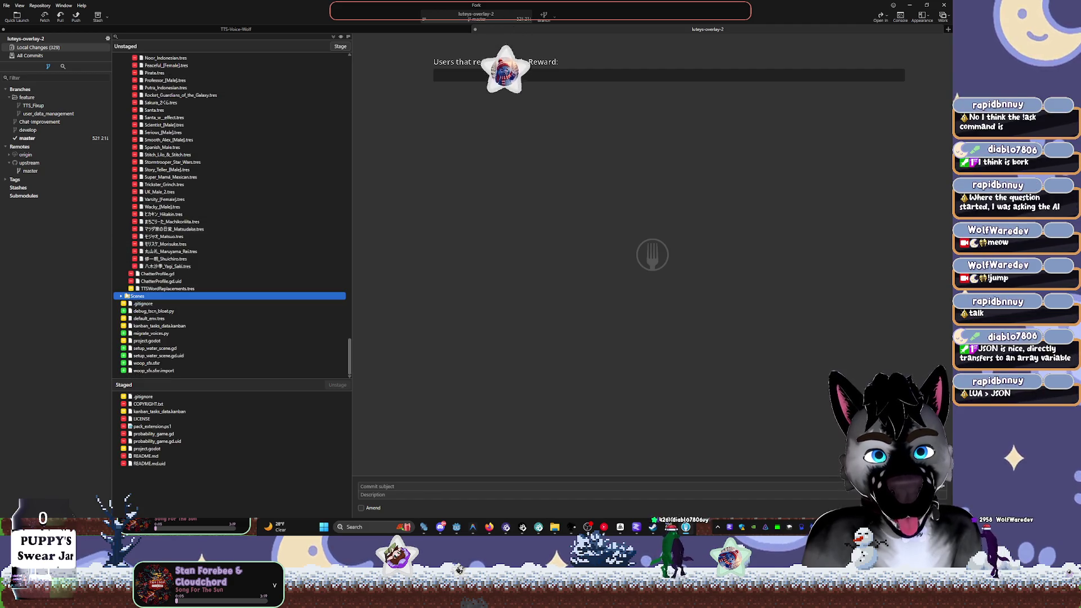
{"action": "left_click", "coordinate": [123, 296]}
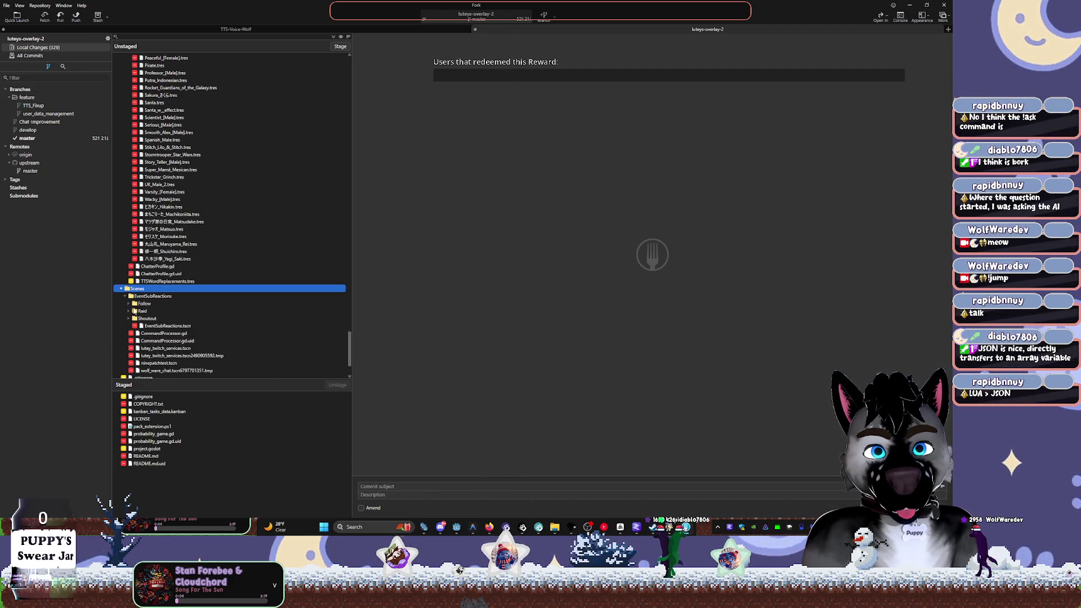
{"action": "left_click", "coordinate": [128, 305]}
{"action": "left_click", "coordinate": [128, 305]}
{"action": "left_click", "coordinate": [129, 310]}
{"action": "left_click", "coordinate": [128, 311]}
{"action": "left_click", "coordinate": [128, 319]}
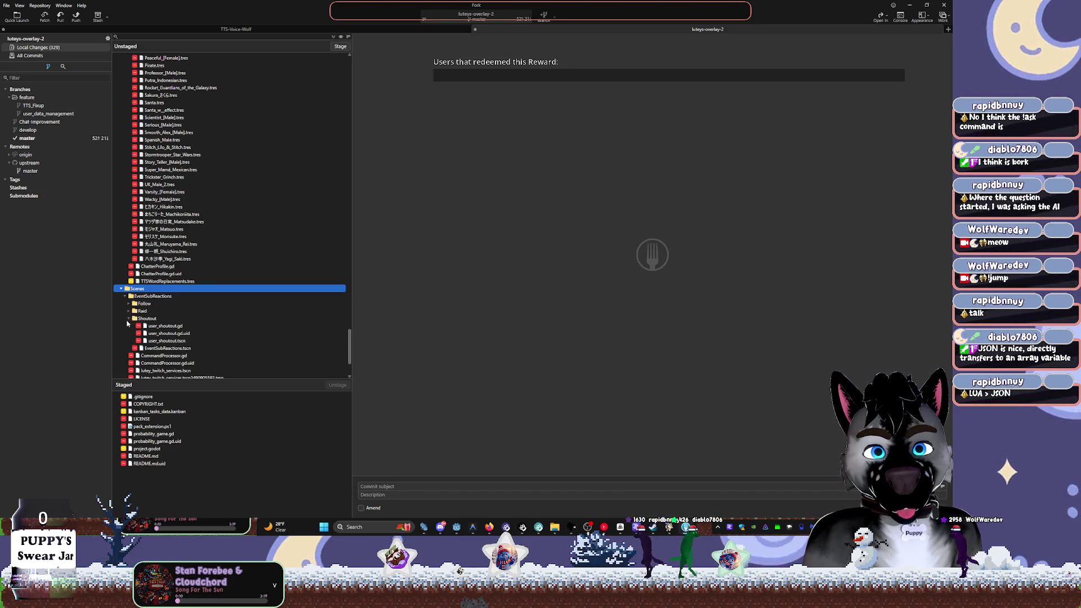
{"action": "left_click", "coordinate": [127, 320]}
{"action": "scroll", "coordinate": [128, 324], "scroll_direction": "down", "scroll_amount": 2}
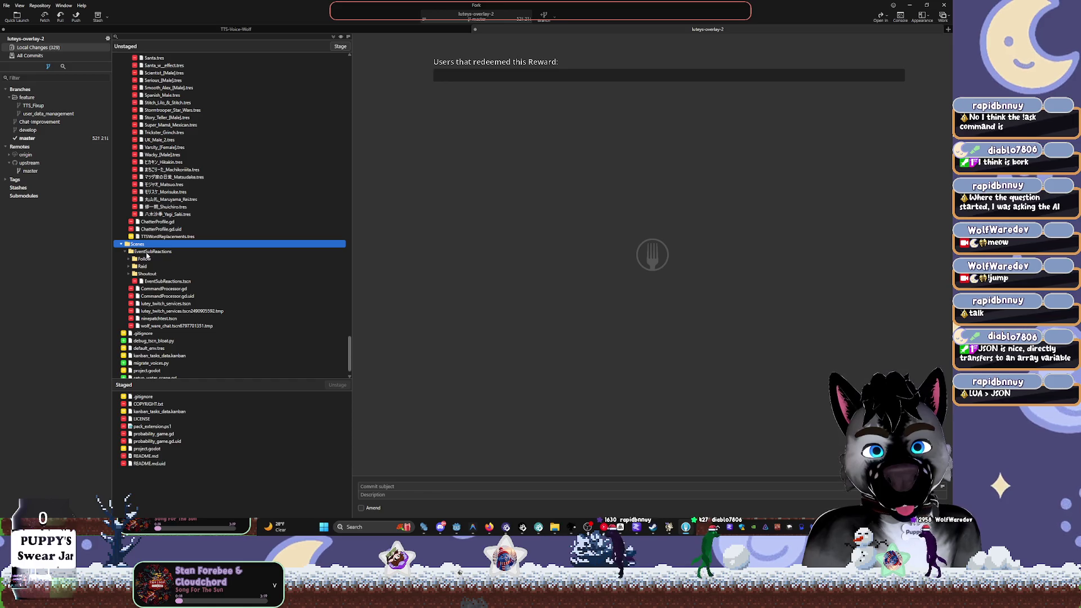
Stage the EventSubReactions folder changes
{"action": "left_click", "coordinate": [148, 253]}
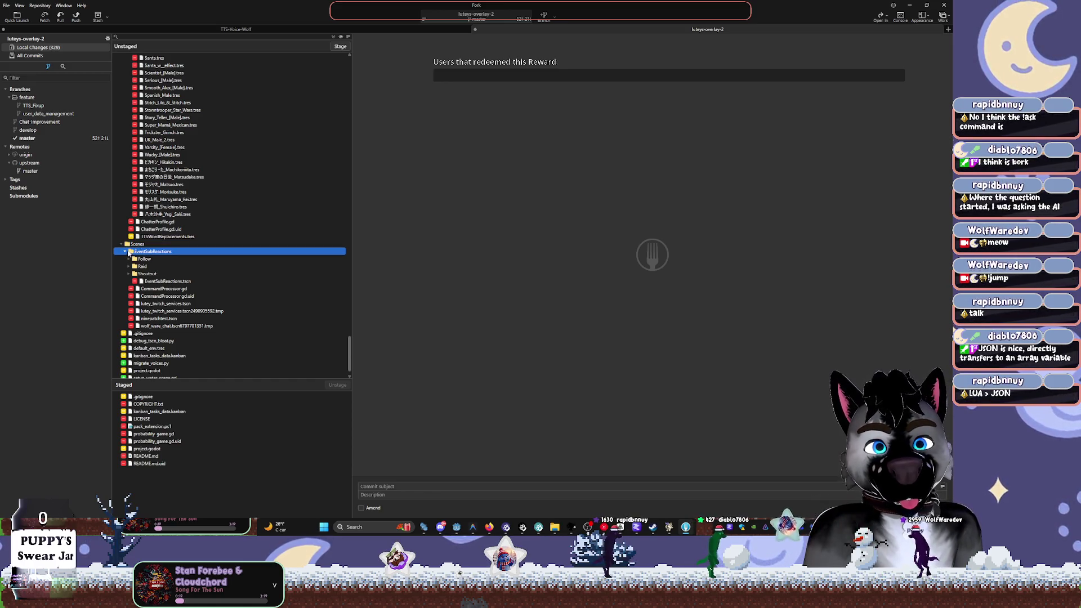
{"action": "left_click", "coordinate": [125, 252]}
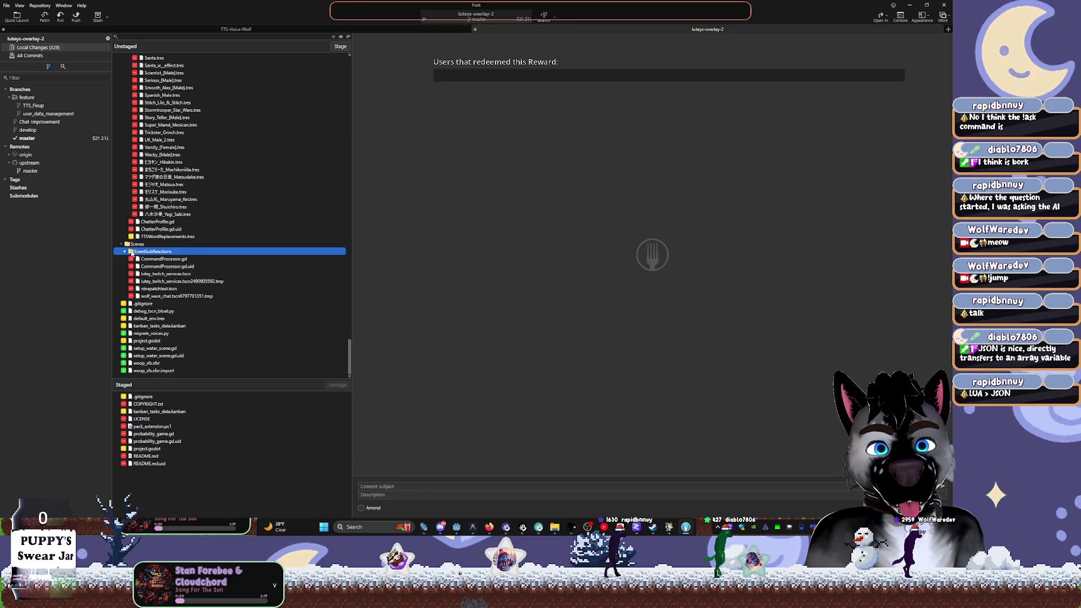
{"action": "double_click", "coordinate": [135, 245]}
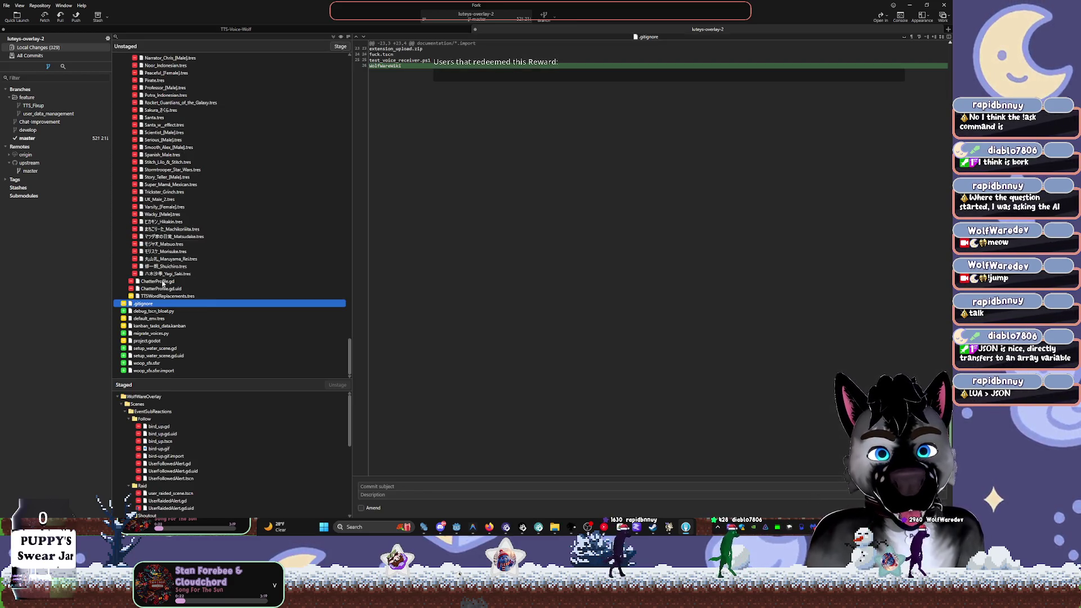
Review woop_sfx.sfxr.import and project.godot diffs, then stage project.godot
{"action": "left_click", "coordinate": [174, 371]}
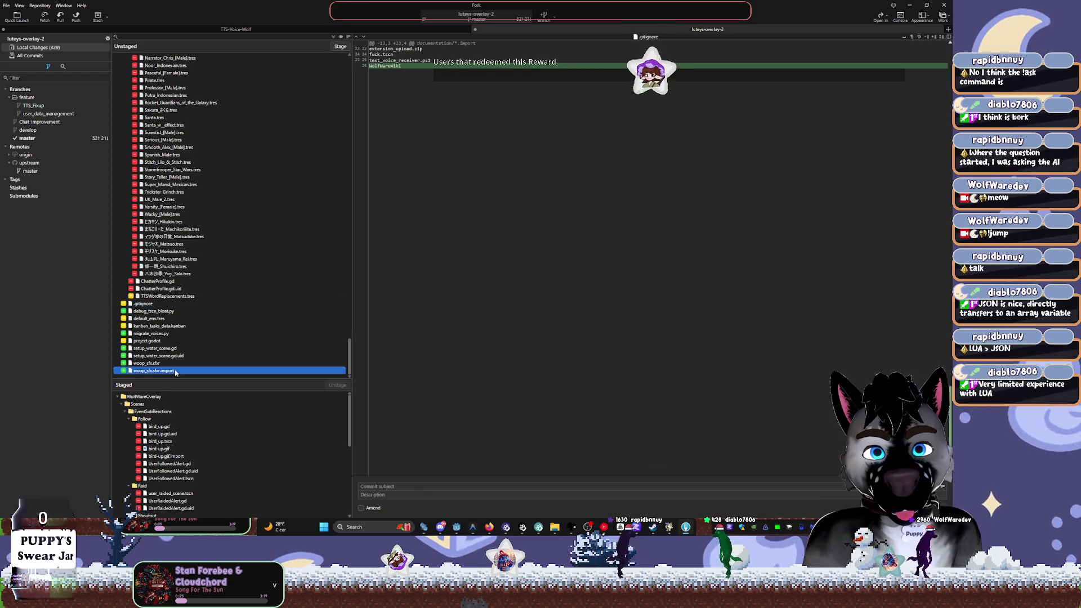
{"action": "left_click", "coordinate": [167, 356]}
{"action": "left_click", "coordinate": [161, 349]}
{"action": "left_click", "coordinate": [157, 340]}
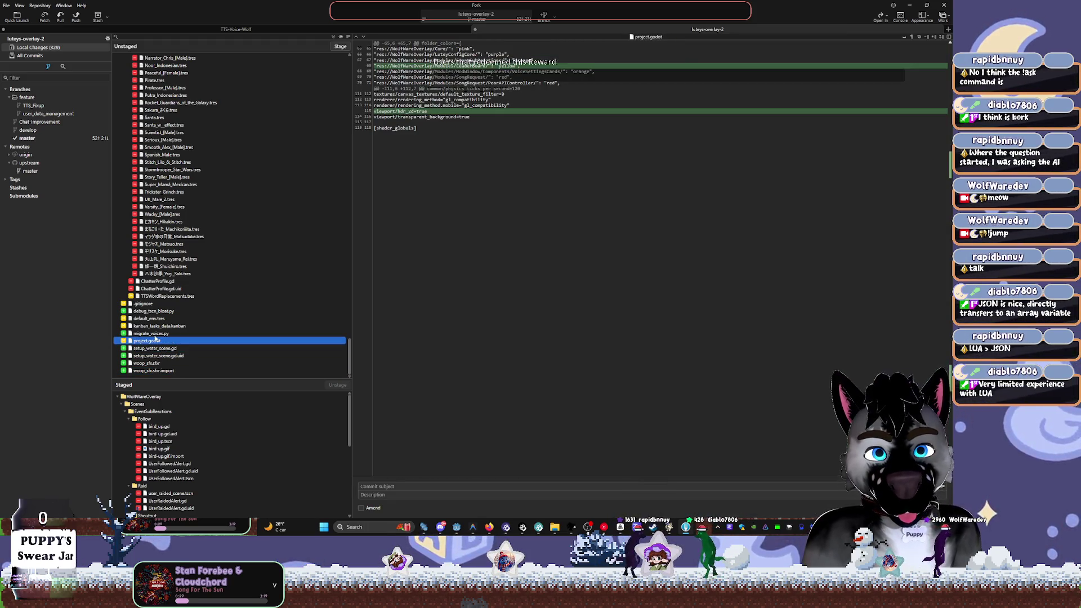
{"action": "double_click", "coordinate": [155, 341]}
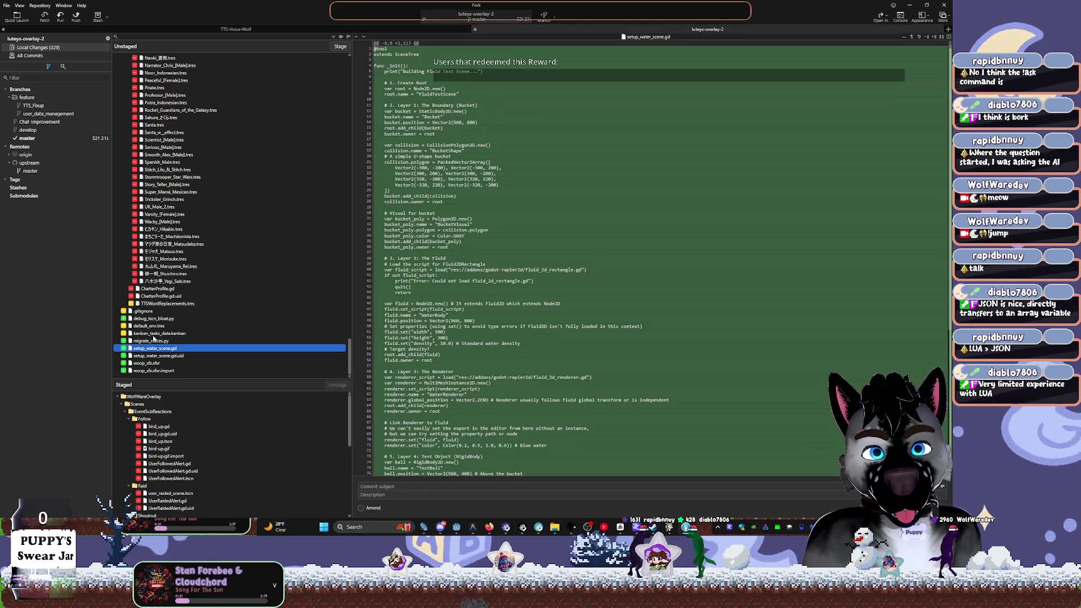
Stage kanban_tasks_data.kanban and view the migrate_voices.py diff
{"action": "left_click", "coordinate": [152, 341]}
{"action": "left_click", "coordinate": [160, 334]}
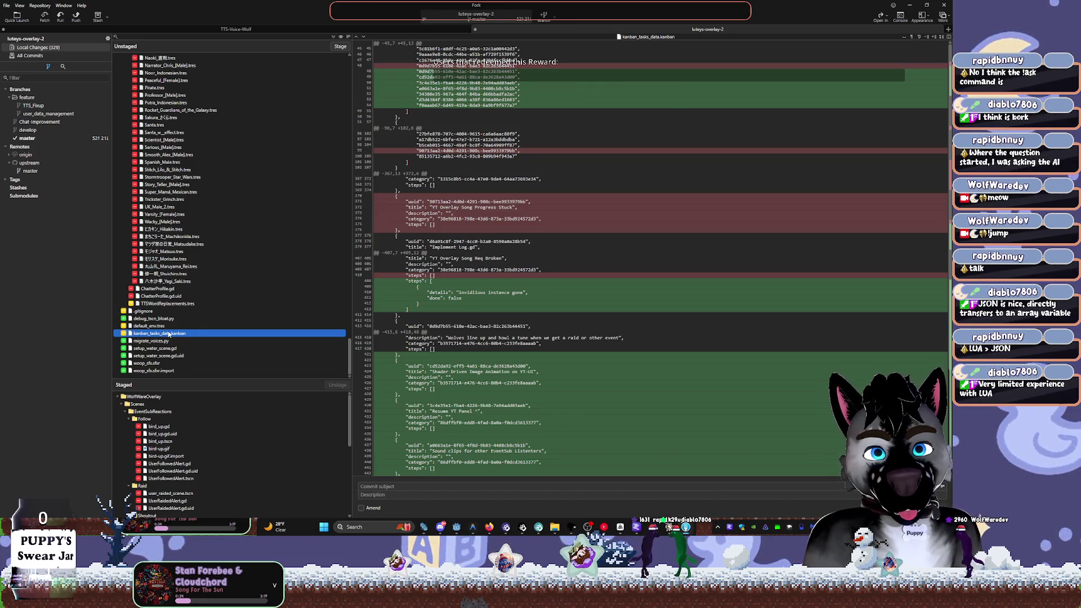
{"action": "double_click", "coordinate": [168, 333]}
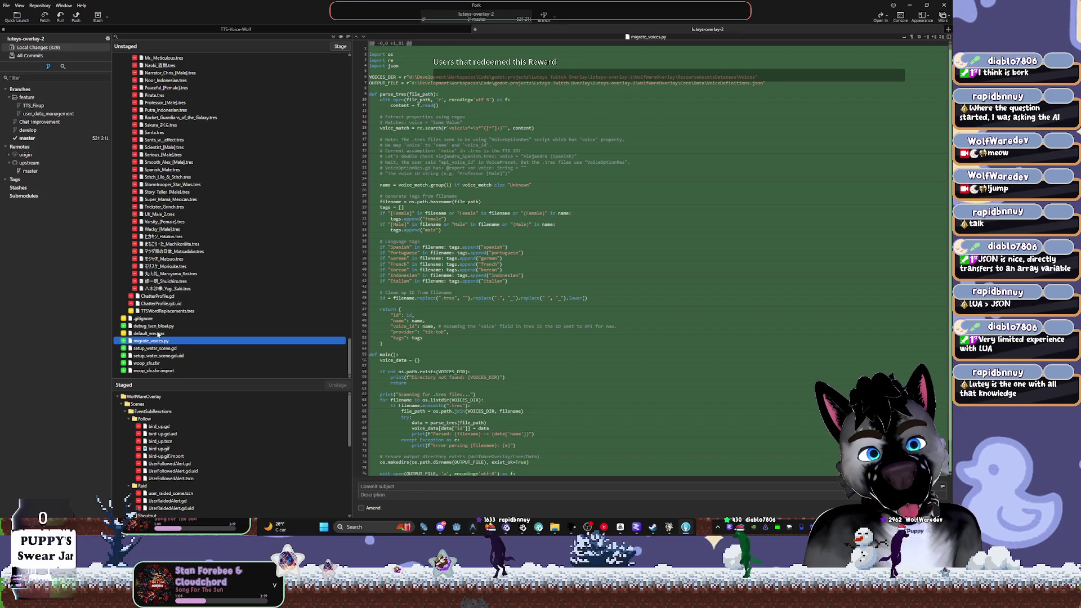
{"action": "left_click", "coordinate": [416, 337]}
Widen the diff view and select the return block lines 47–53 in migrate_voices.py
{"action": "left_click_drag", "start_coordinate": [425, 339], "coordinate": [366, 315]}
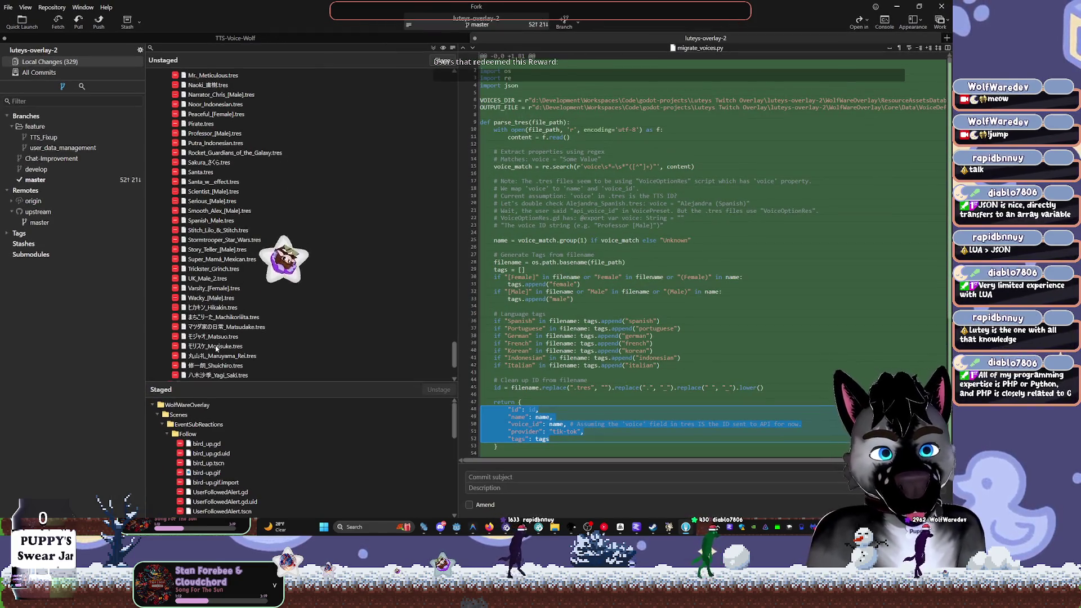
{"action": "scroll", "coordinate": [541, 338], "scroll_direction": "down", "scroll_amount": 8}
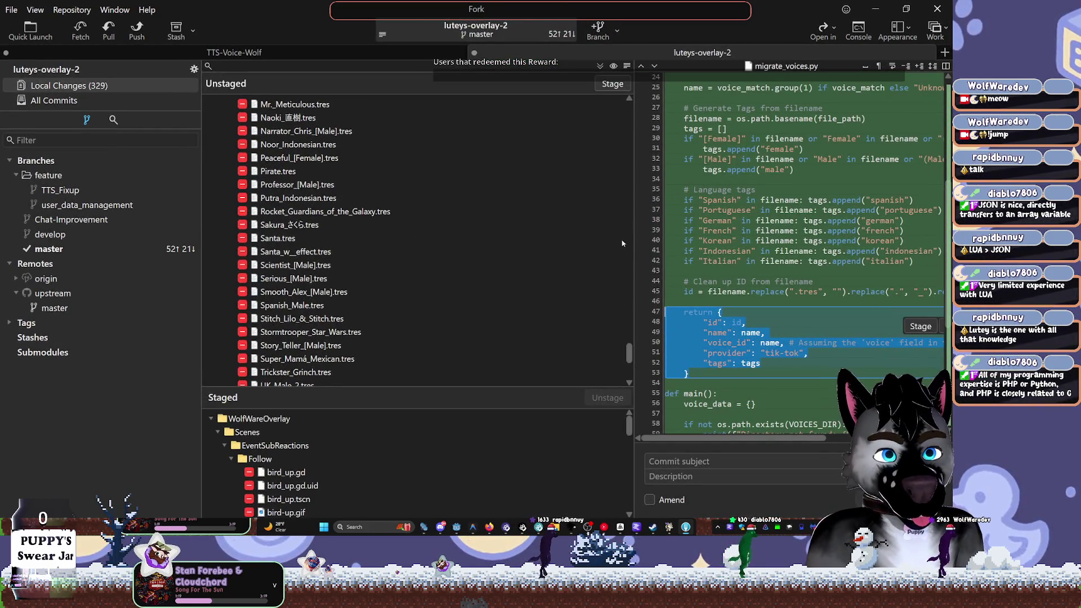
{"action": "left_click_drag", "start_coordinate": [634, 243], "coordinate": [317, 239]}
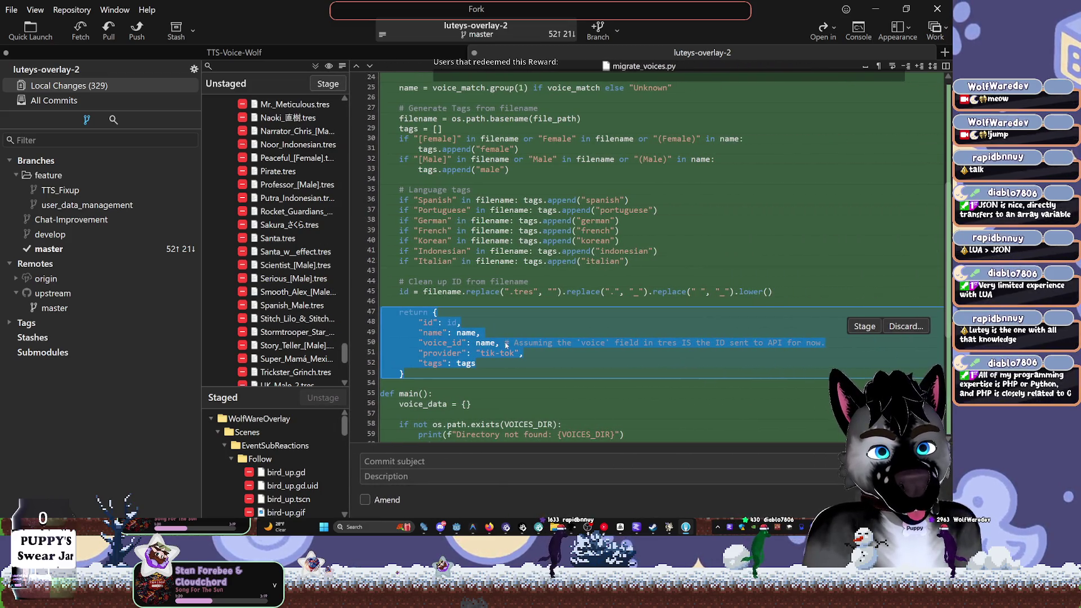
{"action": "scroll", "coordinate": [505, 345], "scroll_direction": "down", "scroll_amount": 2}
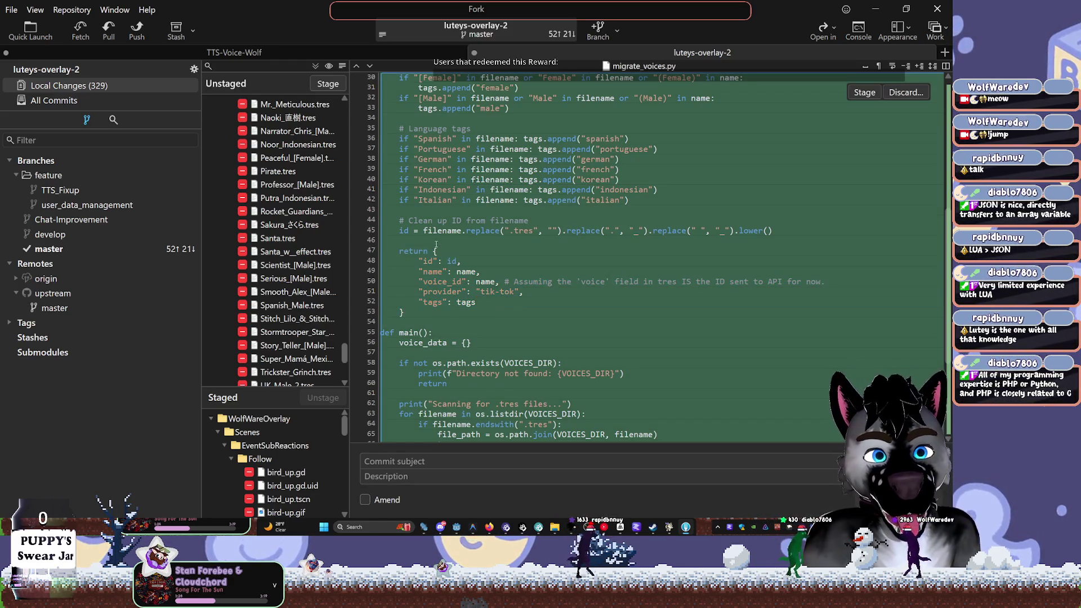
{"action": "left_click_drag", "start_coordinate": [435, 249], "coordinate": [431, 314]}
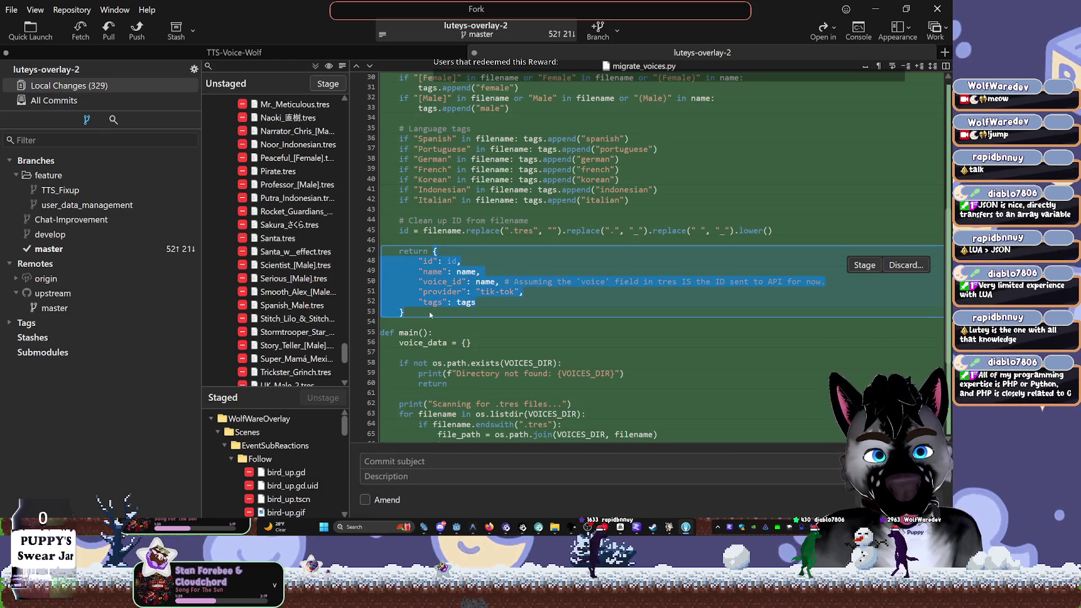
{"action": "left_click", "coordinate": [566, 310]}
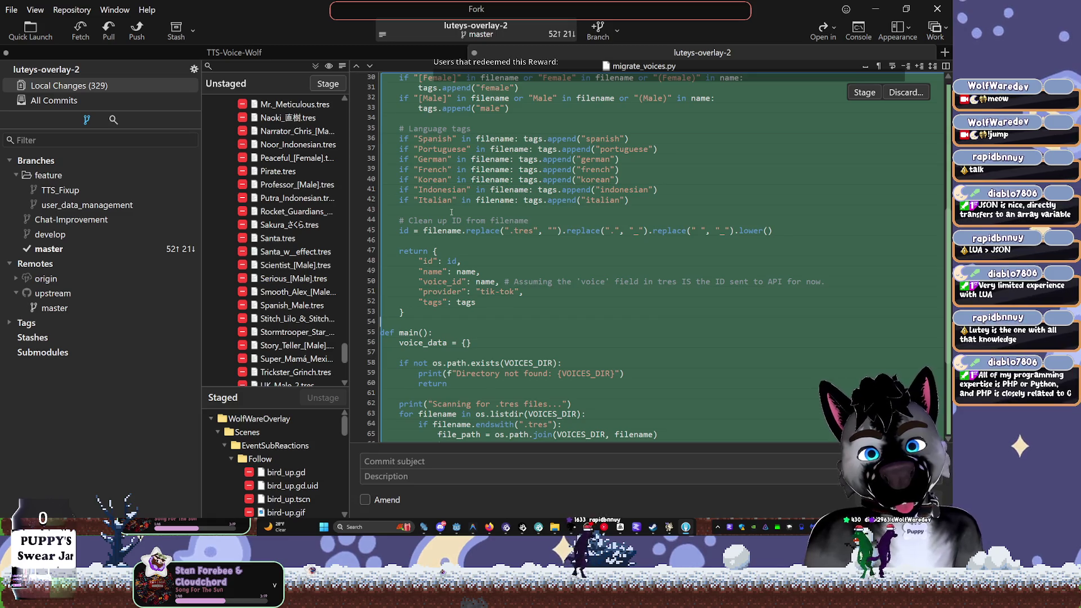
Show the diff of the deleted Magician.tres voice resource
{"action": "left_click", "coordinate": [441, 240]}
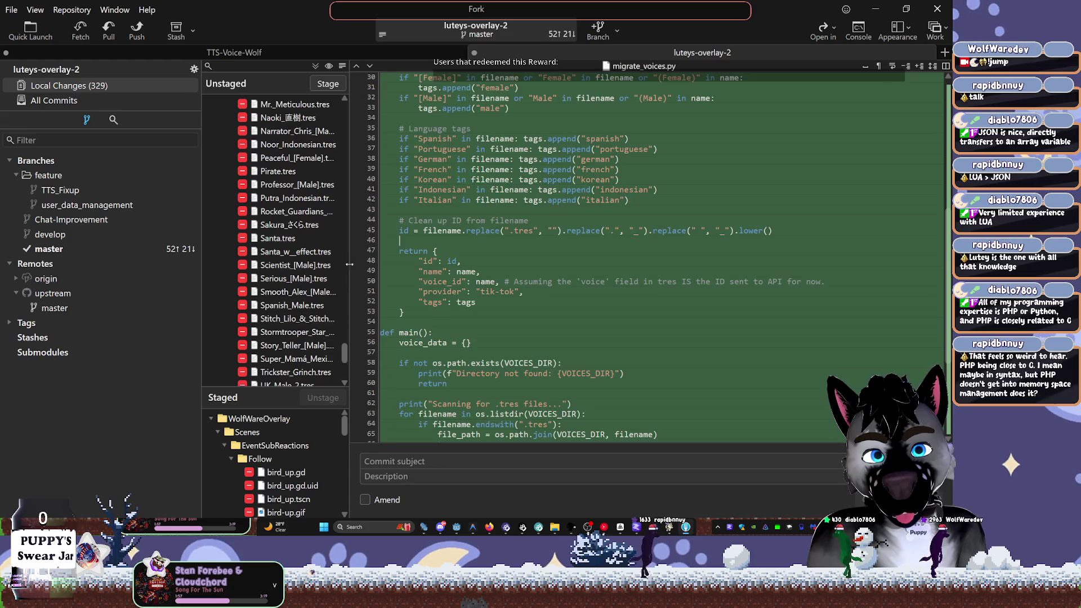
{"action": "scroll", "coordinate": [261, 236], "scroll_direction": "up", "scroll_amount": 5}
{"action": "left_click", "coordinate": [260, 228]}
{"action": "scroll", "coordinate": [281, 229], "scroll_direction": "up", "scroll_amount": 5}
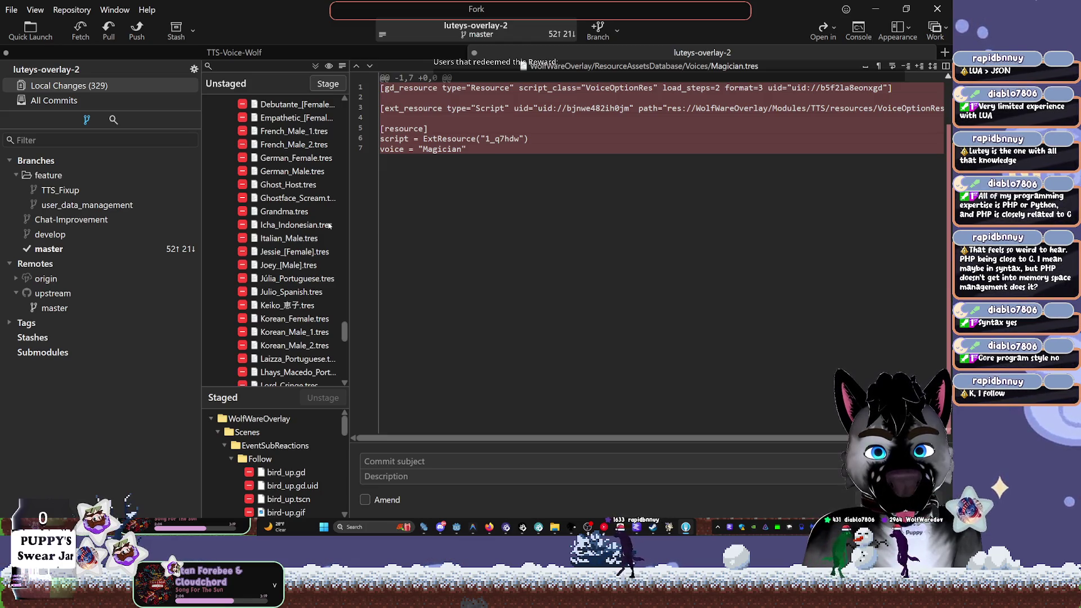
Review the Alfred.tres changes and shrink the interface scale with Ctrl+Minus
{"action": "scroll", "coordinate": [330, 225], "scroll_direction": "up", "scroll_amount": 7}
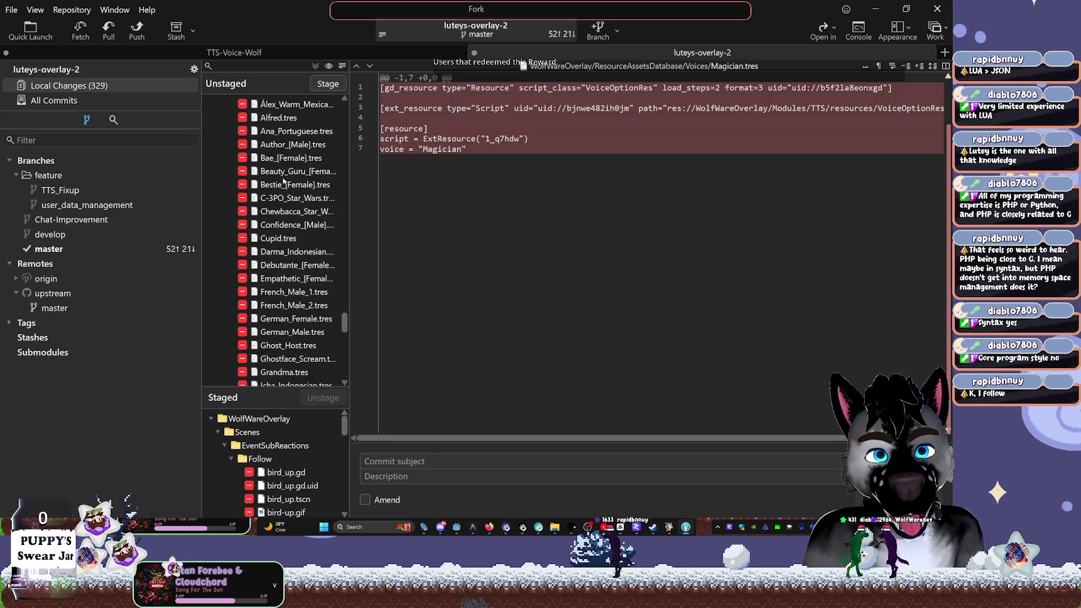
{"action": "left_click", "coordinate": [319, 237]}
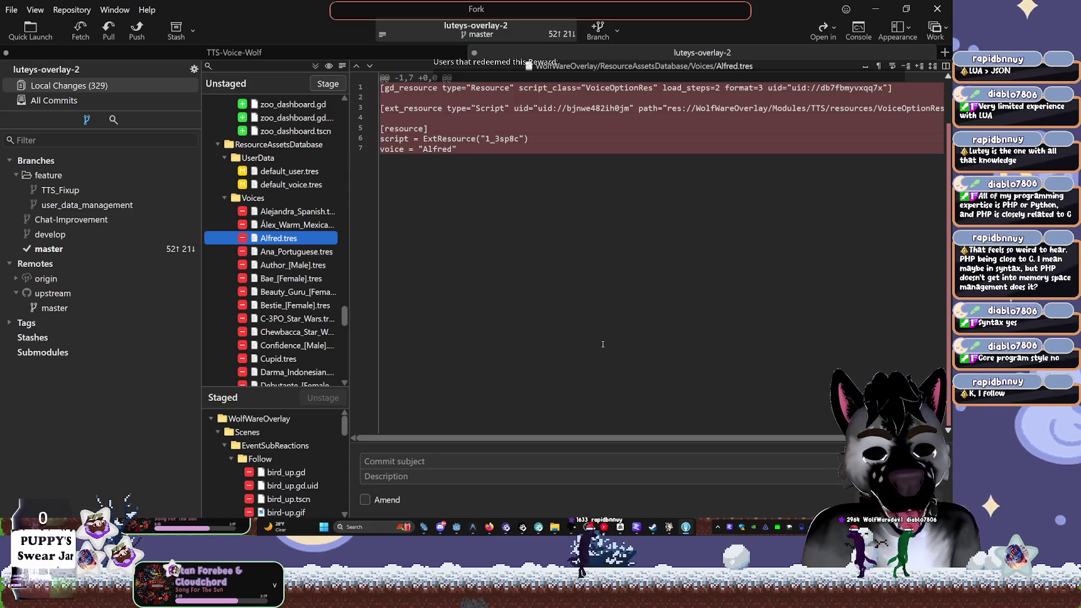
{"action": "key", "text": "ctrl+minus"}
{"action": "key", "text": "ctrl+minus"}
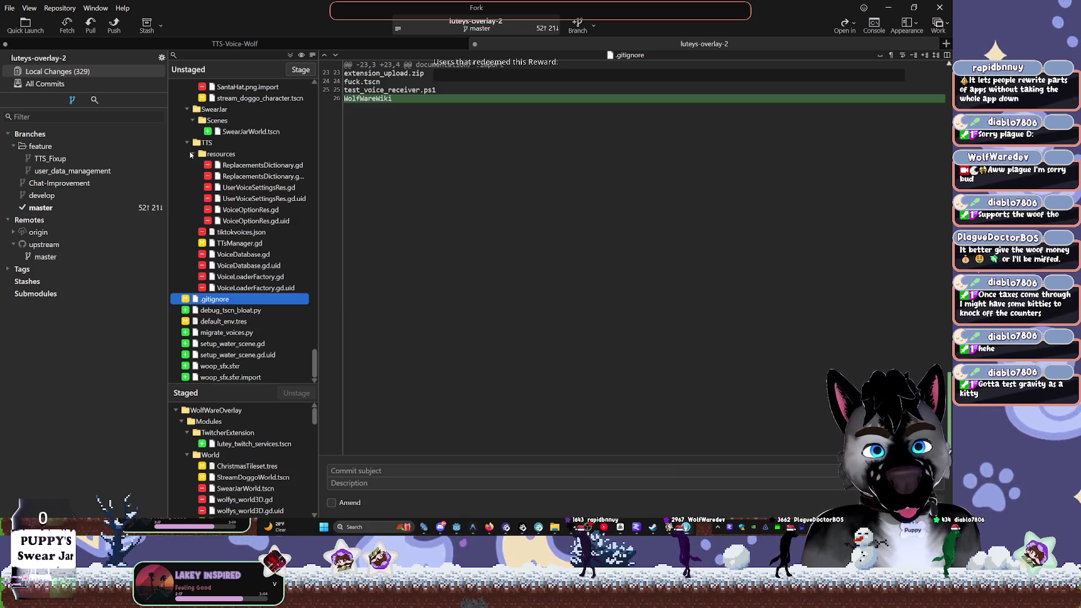
Review ReplacementsDictionary.gd, UserVoiceSettingsRes.gd and VoiceOptionRes.gd diffs, then tiktokvoices.json
{"action": "left_click", "coordinate": [236, 166]}
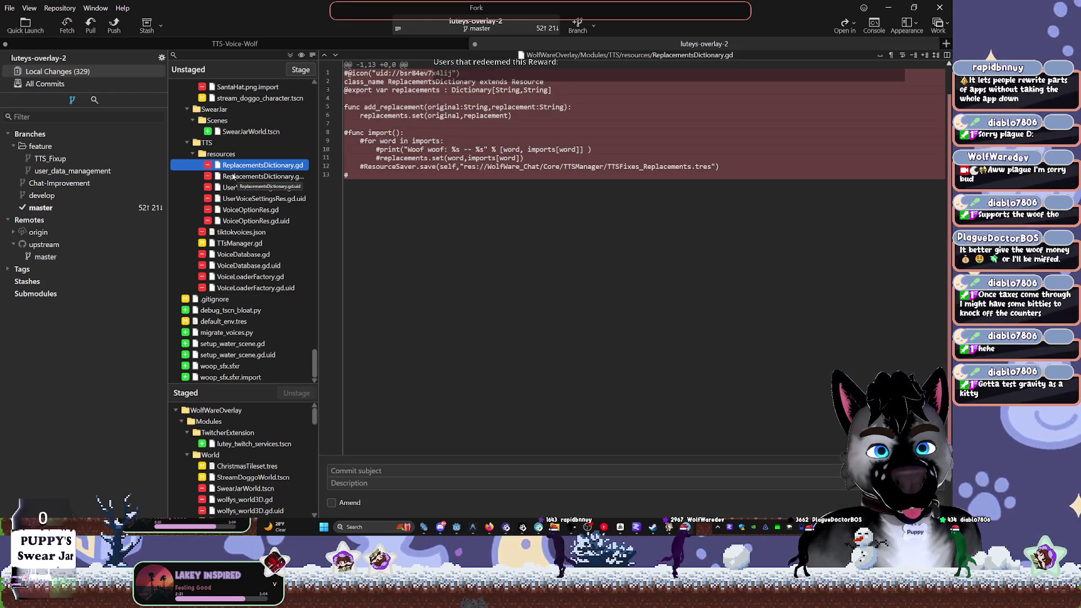
{"action": "left_click", "coordinate": [238, 178]}
{"action": "left_click", "coordinate": [242, 190]}
{"action": "left_click", "coordinate": [245, 210]}
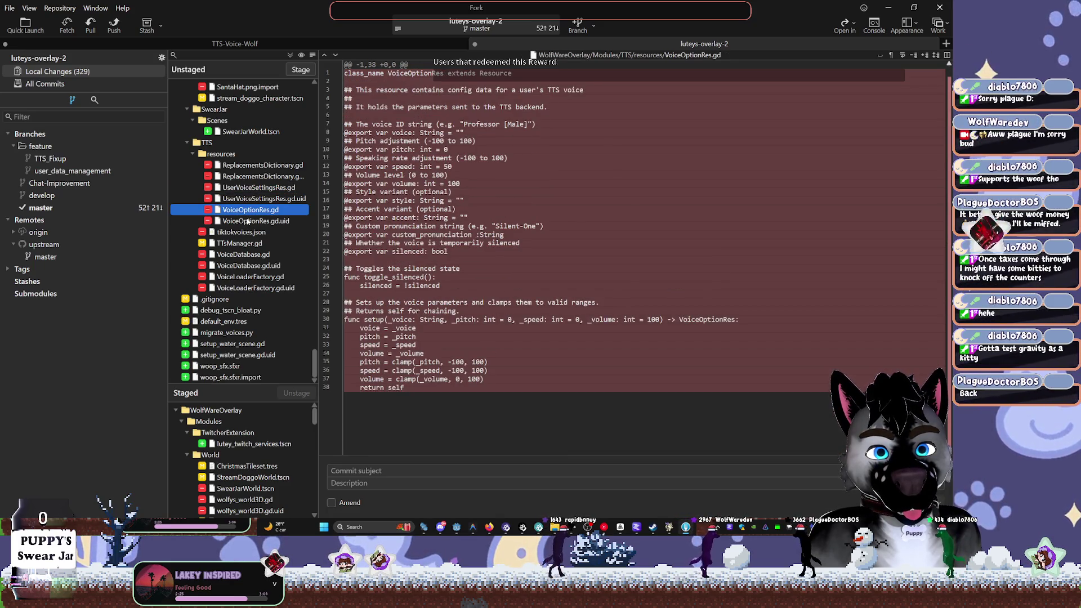
{"action": "left_click", "coordinate": [247, 222]}
{"action": "left_click", "coordinate": [249, 233]}
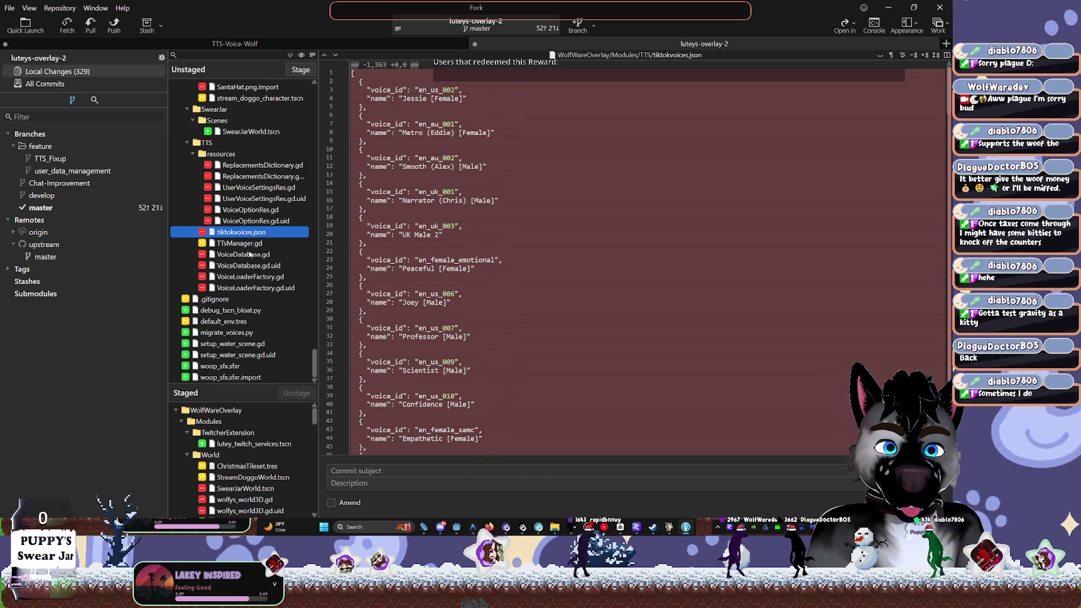
Select diff lines 9–39 and the first Jessie voice entry in tiktokvoices.json
{"action": "mouse_move", "coordinate": [388, 246]}
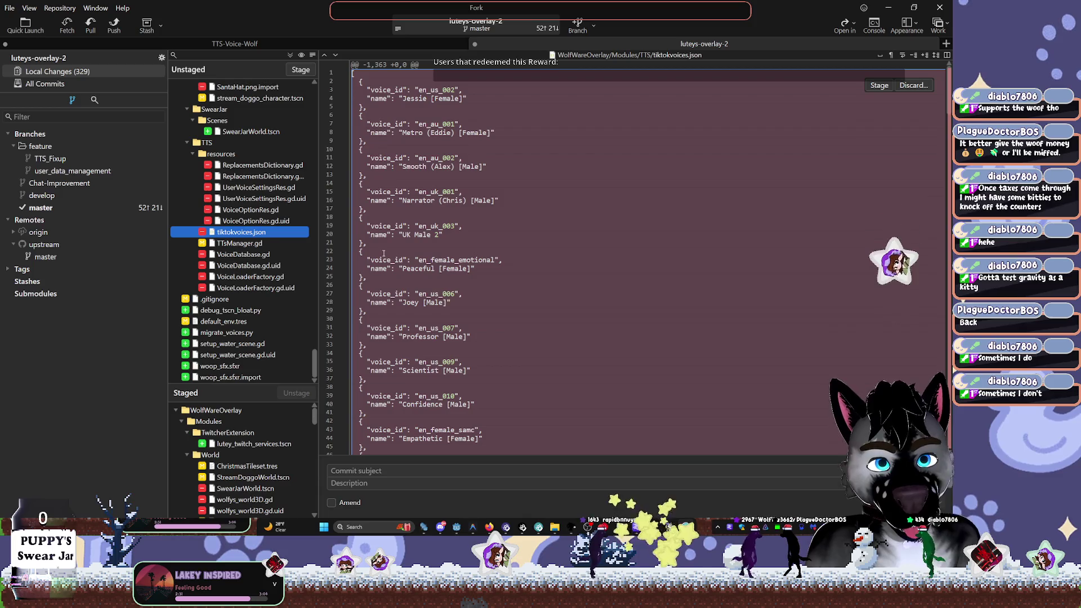
{"action": "mouse_move", "coordinate": [463, 396]}
{"action": "left_mouse_down"}
{"action": "mouse_move", "coordinate": [365, 229]}
{"action": "mouse_move", "coordinate": [369, 142]}
{"action": "left_mouse_up"}
{"action": "left_click", "coordinate": [369, 142]}
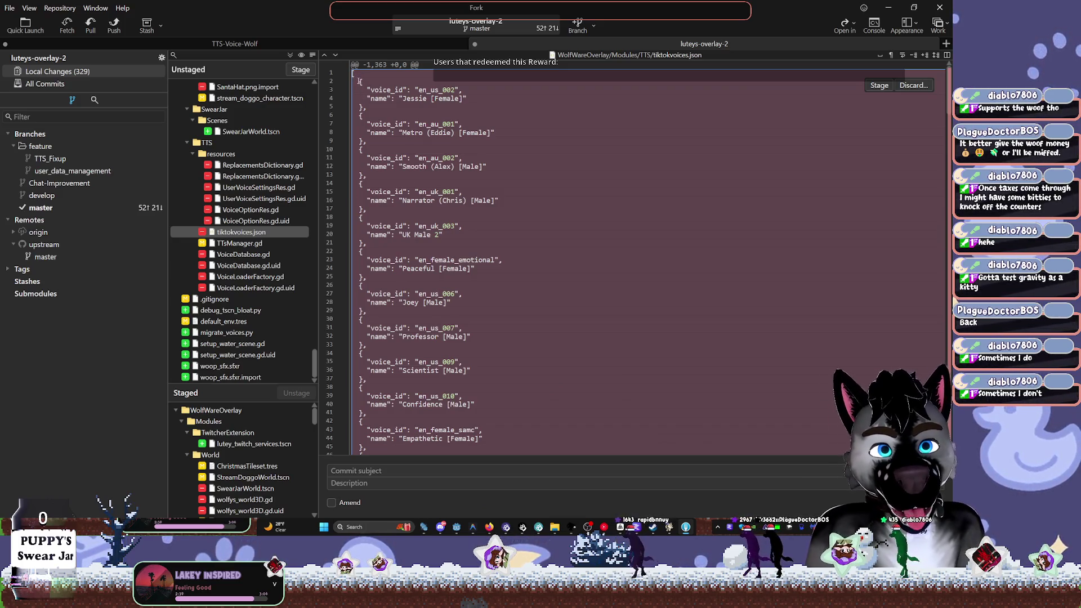
{"action": "left_click_drag", "start_coordinate": [355, 80], "coordinate": [374, 106]}
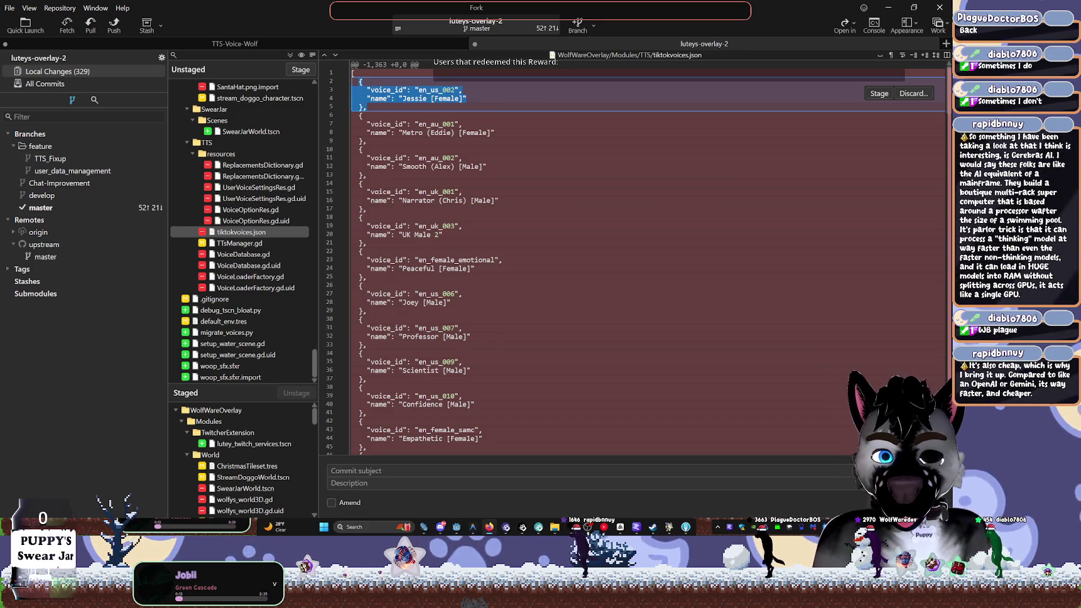
Bring the Chrome 'lua code' search over the diff and narrow its window
{"action": "key", "text": "alt+Tab"}
{"action": "mouse_move", "coordinate": [704, 74]}
{"action": "left_mouse_down"}
{"action": "mouse_move", "coordinate": [970, 78]}
{"action": "mouse_move", "coordinate": [792, 109]}
{"action": "left_mouse_up"}
{"action": "mouse_move", "coordinate": [295, 246]}
{"action": "left_mouse_down"}
{"action": "mouse_move", "coordinate": [526, 219]}
{"action": "mouse_move", "coordinate": [517, 216]}
{"action": "left_mouse_up"}
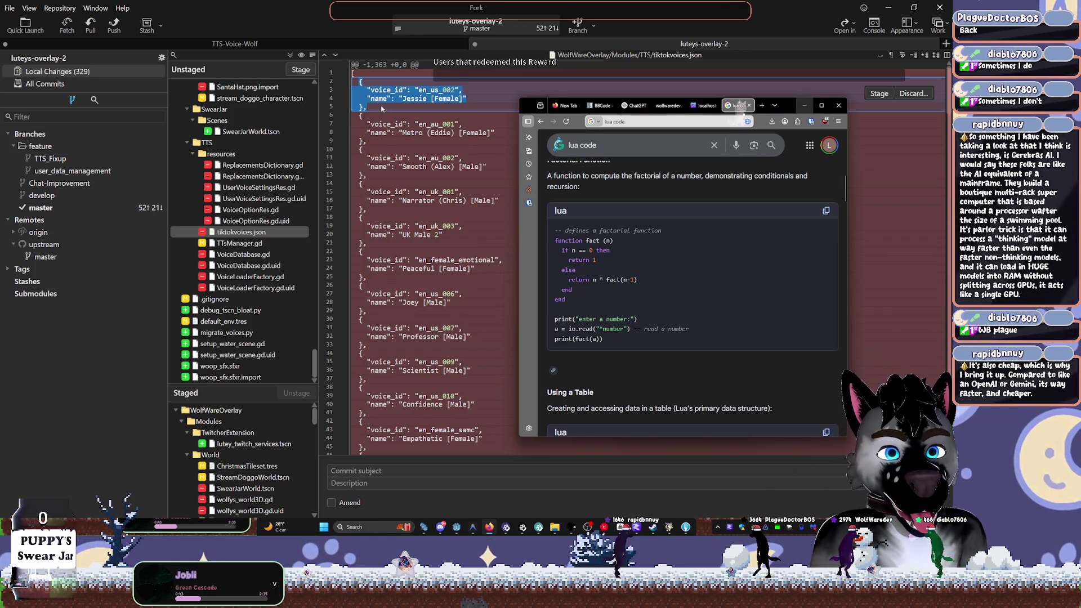
Bring Fork back to the front and select lines 17–18 of the tiktokvoices.json diff
{"action": "left_click", "coordinate": [387, 100]}
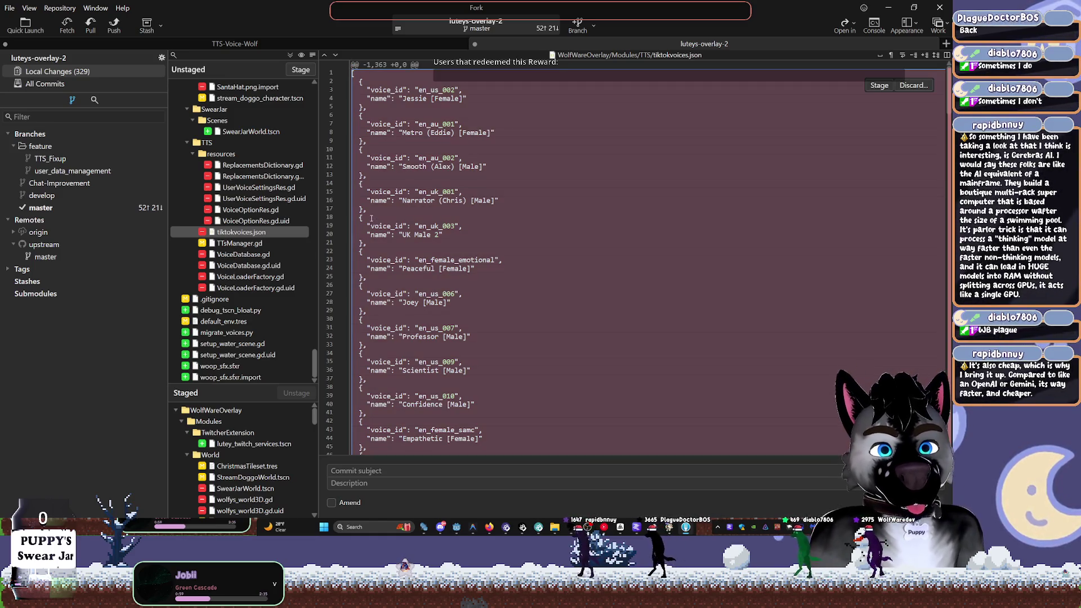
{"action": "left_click_drag", "start_coordinate": [367, 218], "coordinate": [355, 210]}
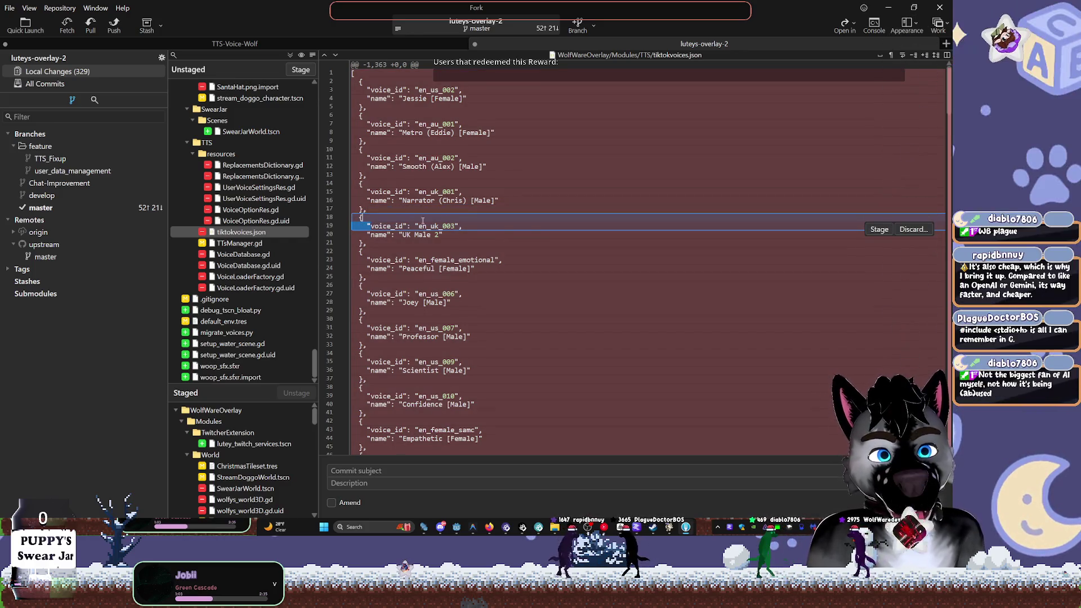
{"action": "left_click_drag", "start_coordinate": [371, 225], "coordinate": [492, 200]}
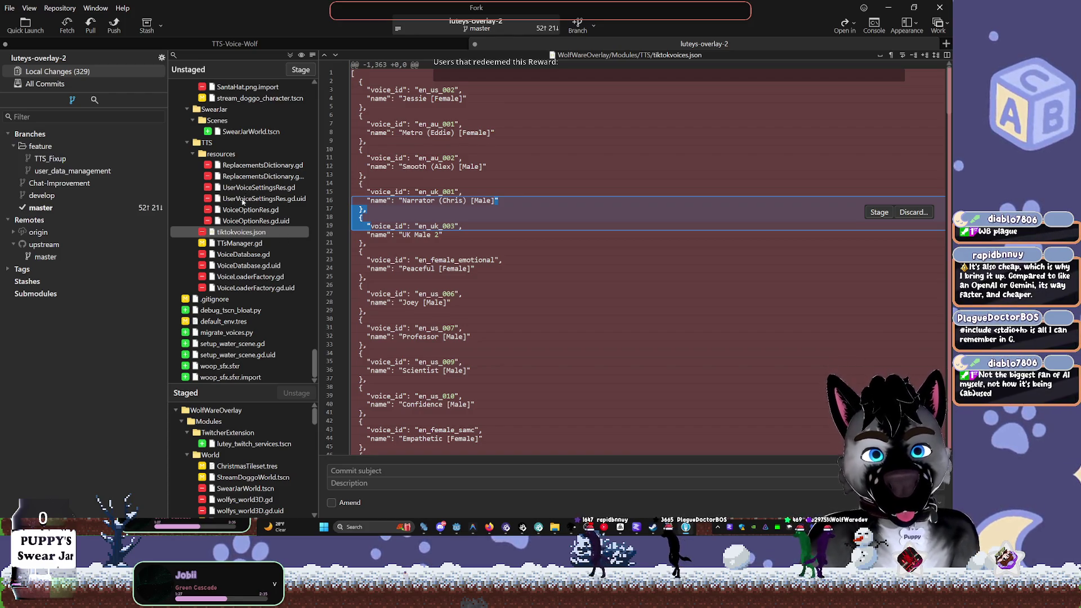
Review VoiceOptionRes.gd, TTsManager.gd, VoiceDatabase.gd and VoiceLoaderFactory.gd diffs
{"action": "left_click", "coordinate": [260, 221]}
{"action": "left_click", "coordinate": [257, 209]}
{"action": "left_click", "coordinate": [256, 243]}
{"action": "left_click", "coordinate": [255, 265]}
{"action": "left_click", "coordinate": [255, 259]}
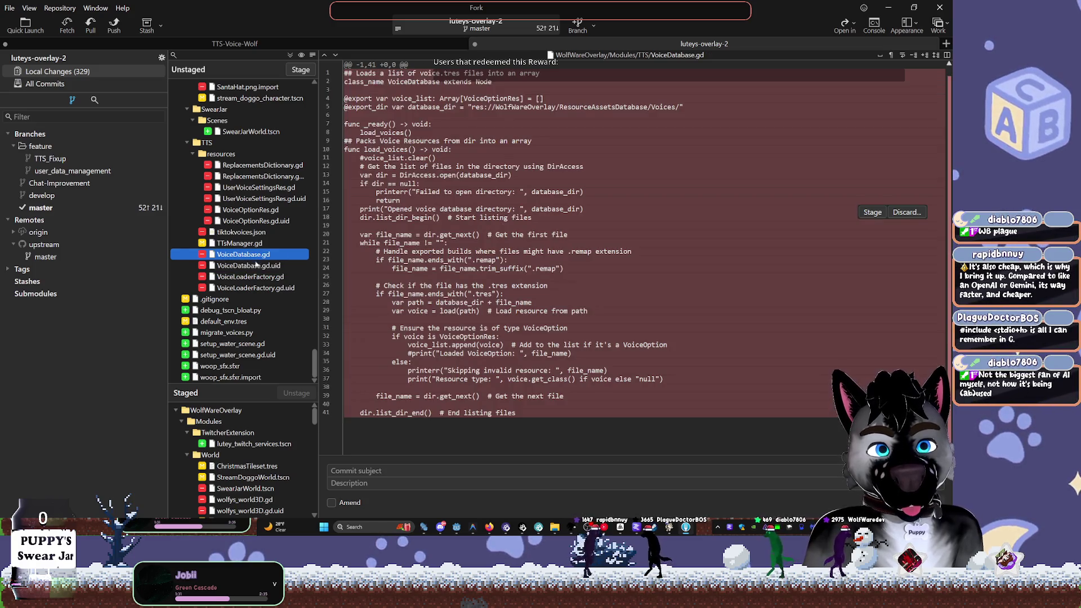
{"action": "left_click", "coordinate": [254, 276]}
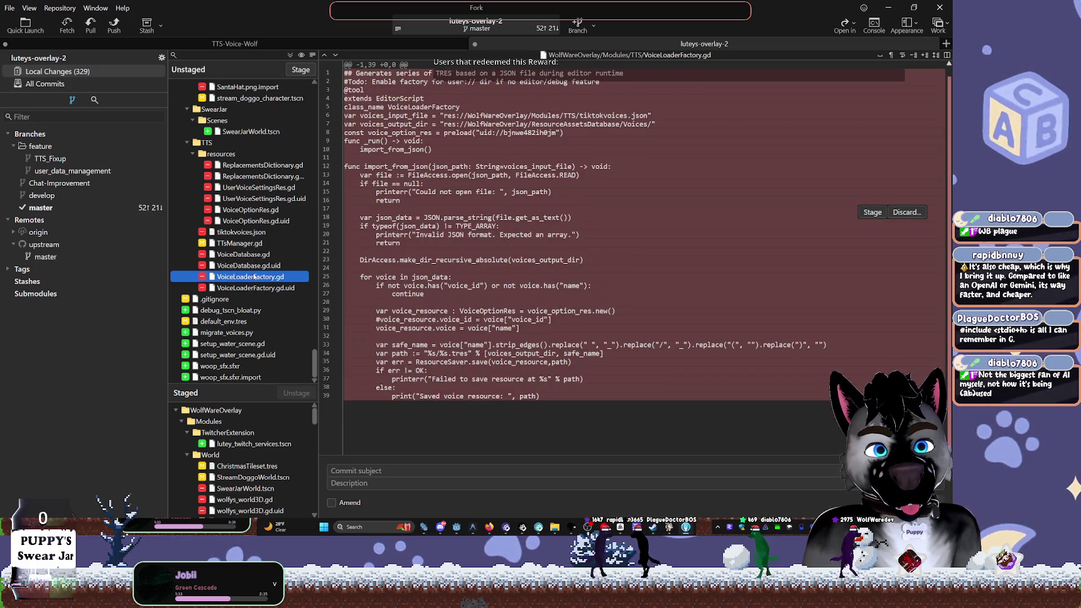
Inspect lines 12–23 of import_from_json, then collapse the TTS folder
{"action": "left_click", "coordinate": [449, 285]}
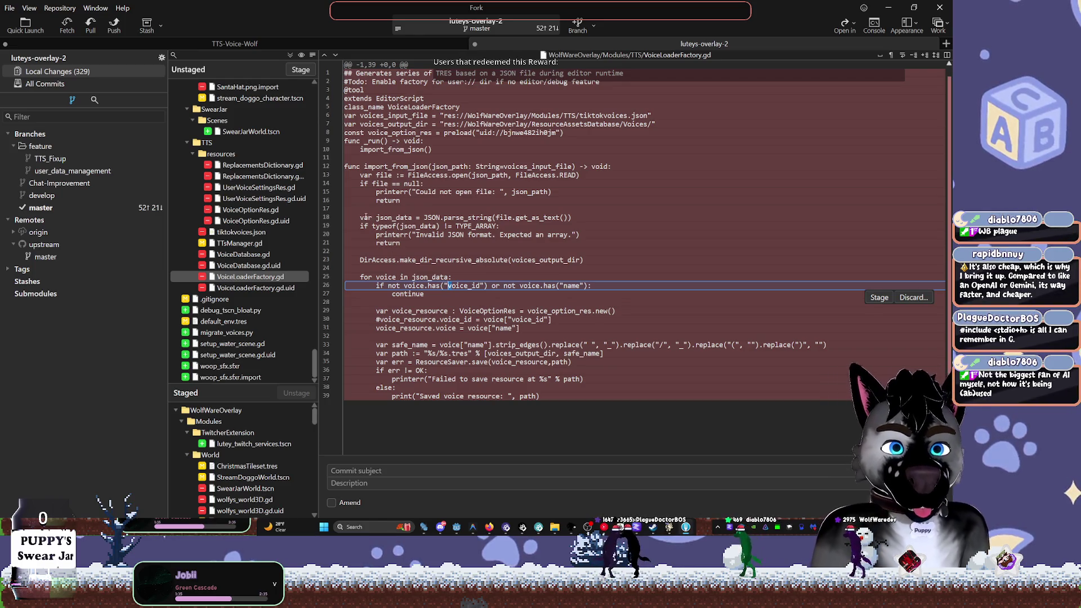
{"action": "left_click_drag", "start_coordinate": [350, 160], "coordinate": [413, 260]}
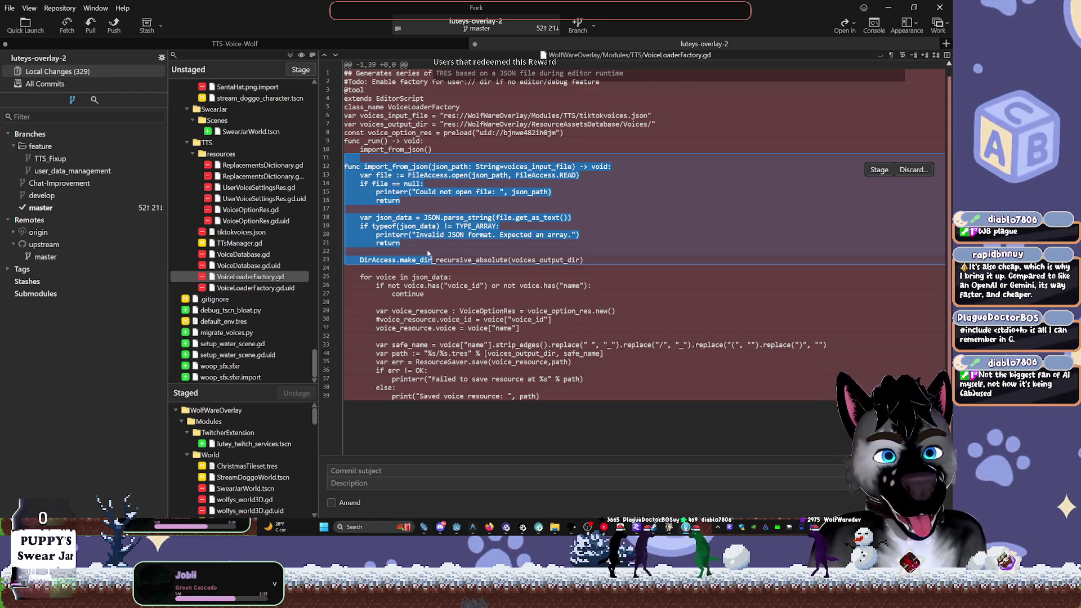
{"action": "left_click", "coordinate": [421, 309]}
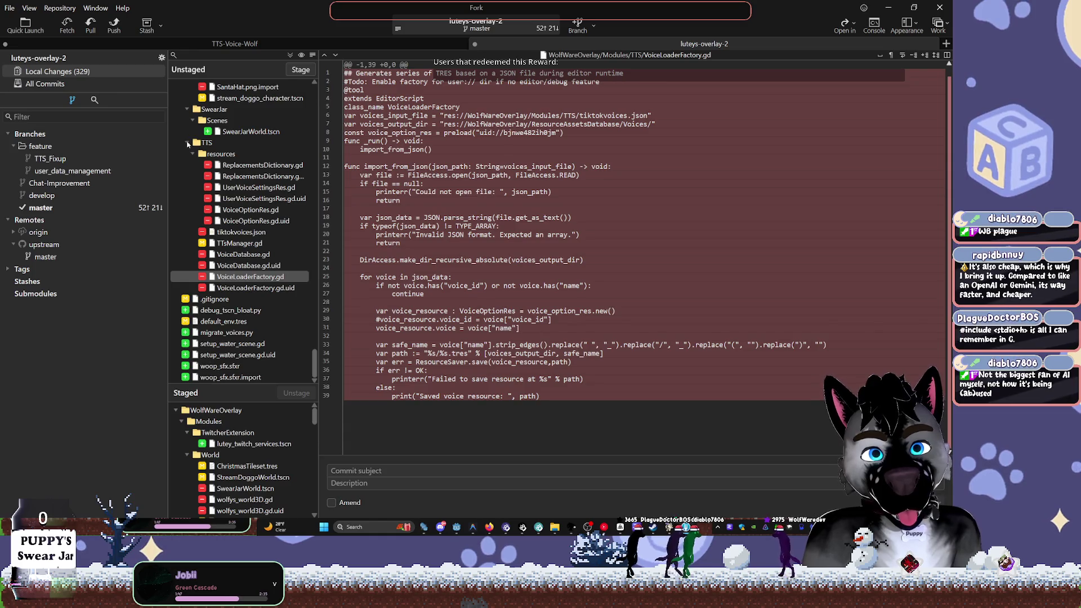
{"action": "left_click", "coordinate": [187, 144]}
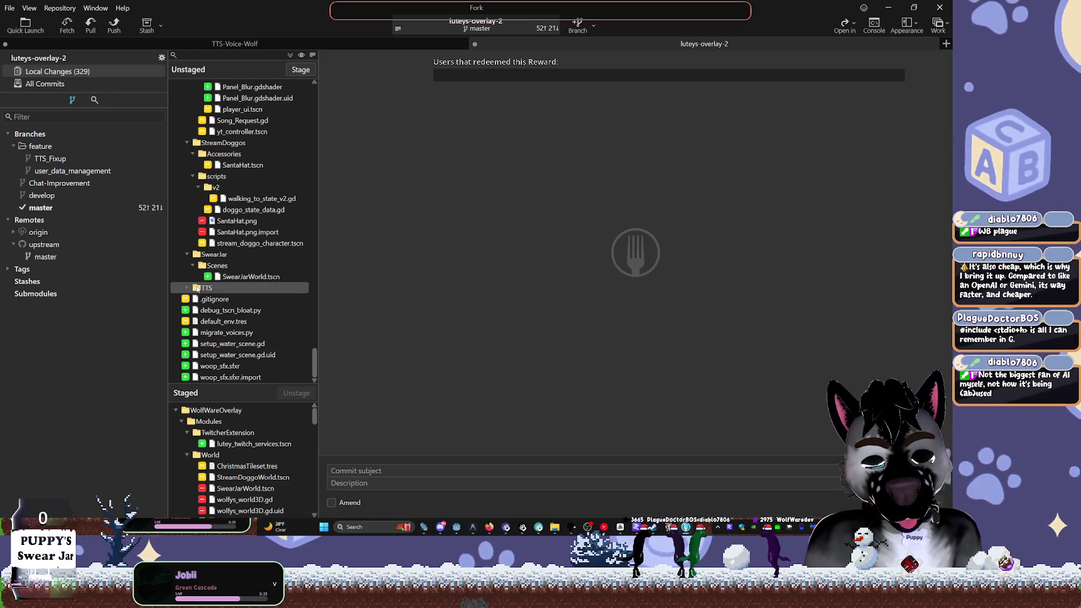
Stage .gitignore and preview the SwearJarWorld.tscn changes
{"action": "left_click", "coordinate": [207, 299]}
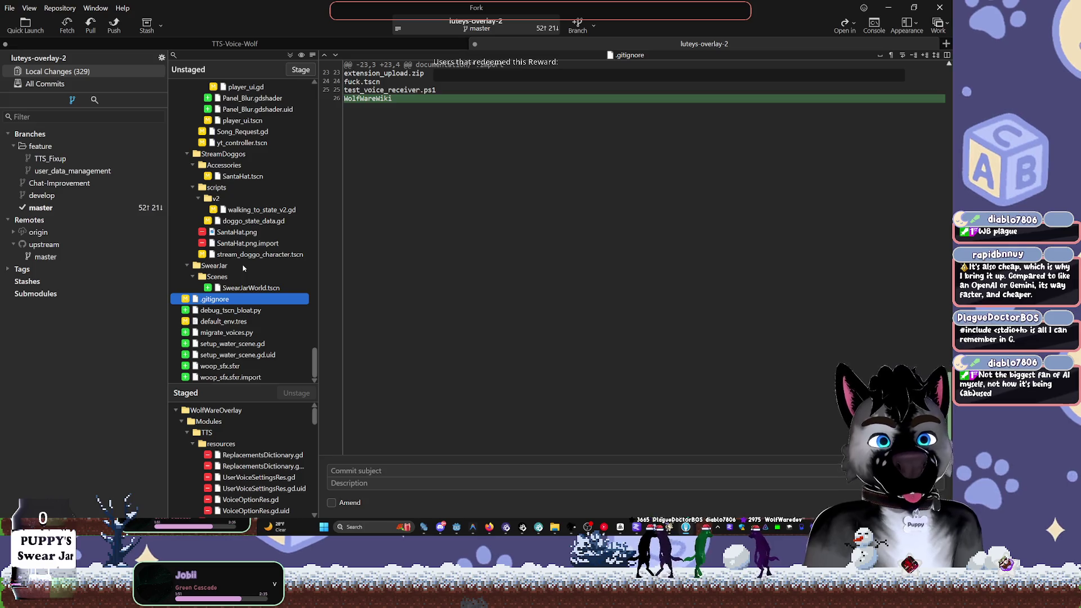
{"action": "double_click", "coordinate": [212, 303]}
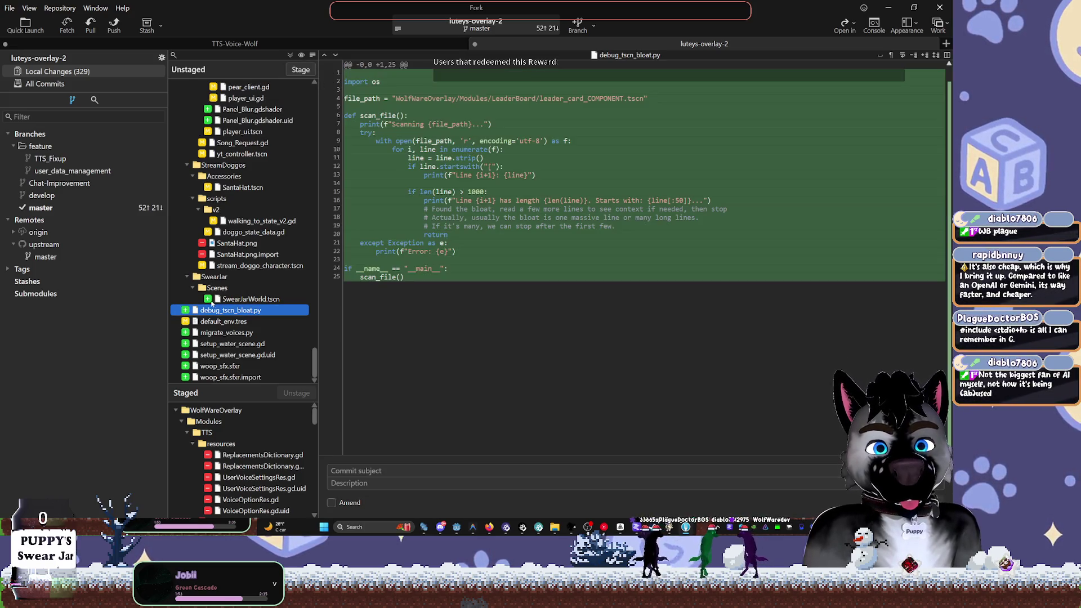
{"action": "left_click", "coordinate": [230, 300]}
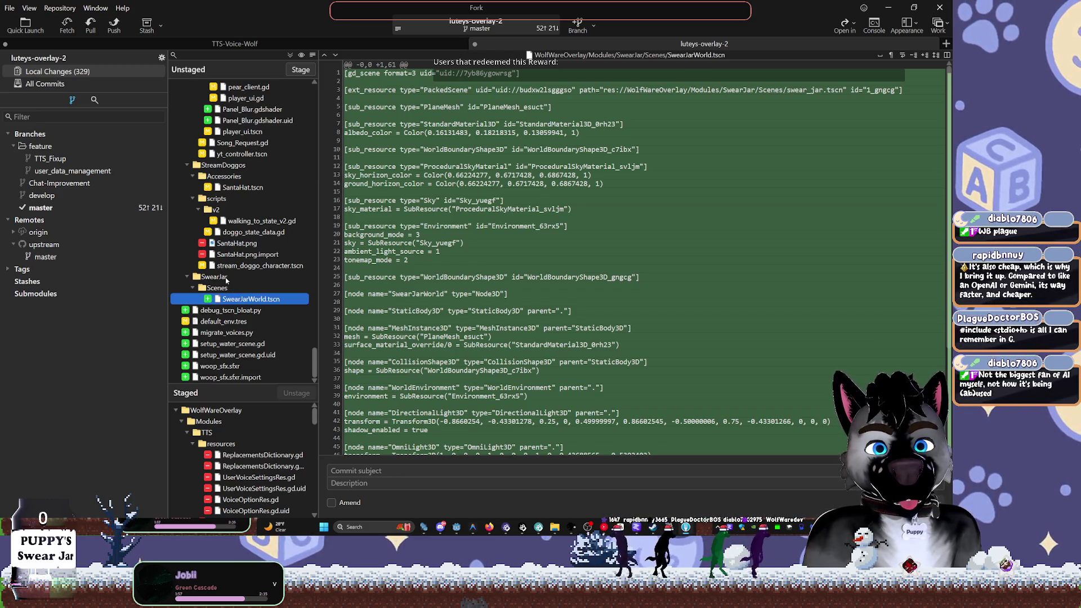
{"action": "left_click", "coordinate": [226, 277]}
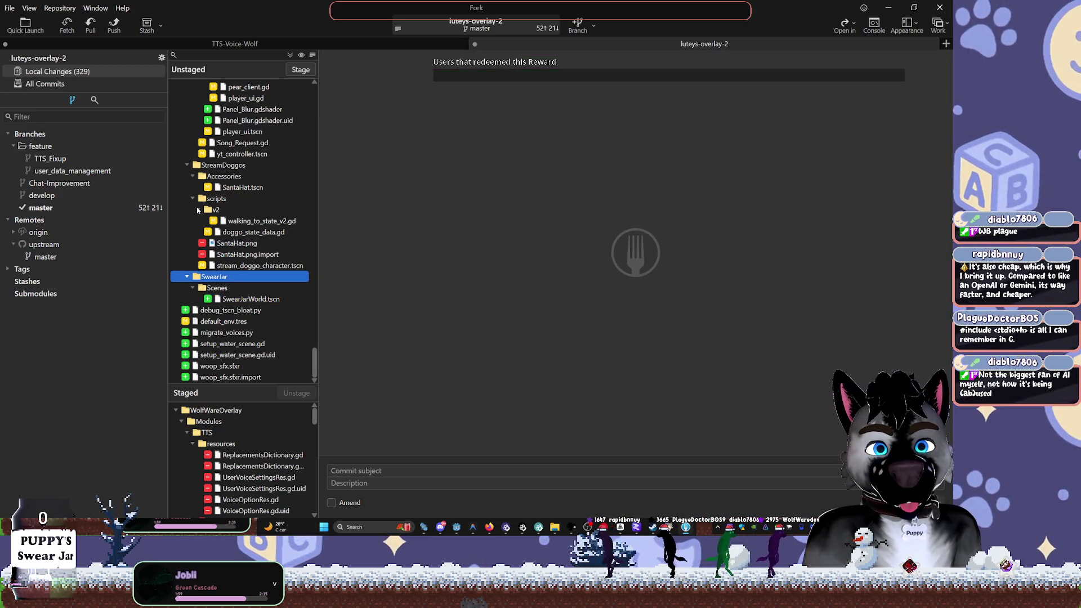
Collapse the StreamDoggos folder with its v2, scripts and Accessories subfolders
{"action": "left_click", "coordinate": [199, 209]}
{"action": "left_click", "coordinate": [193, 210]}
{"action": "left_click", "coordinate": [192, 210]}
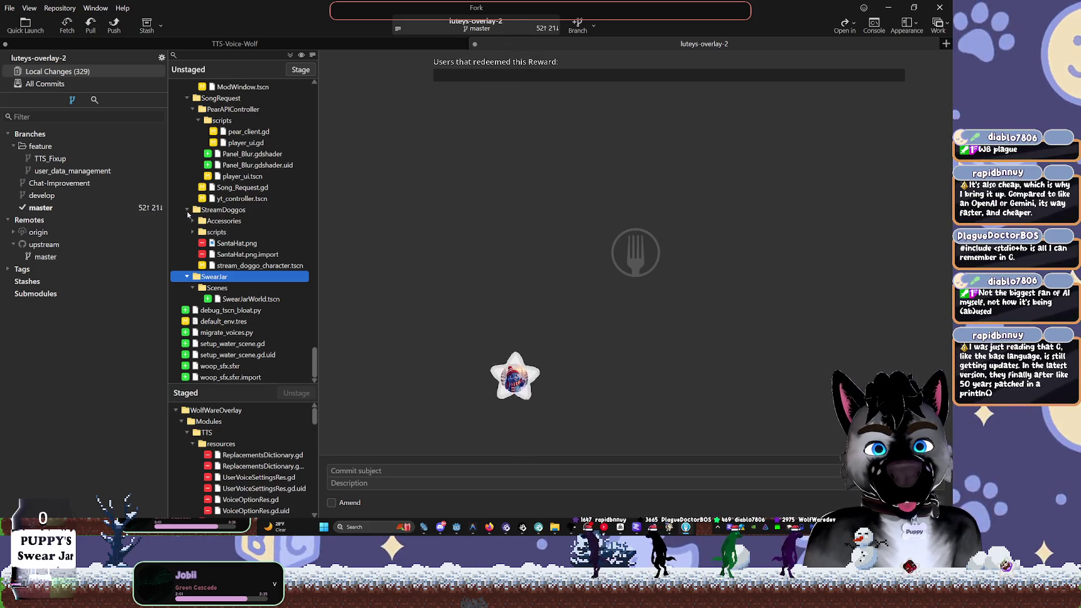
{"action": "left_click", "coordinate": [192, 210]}
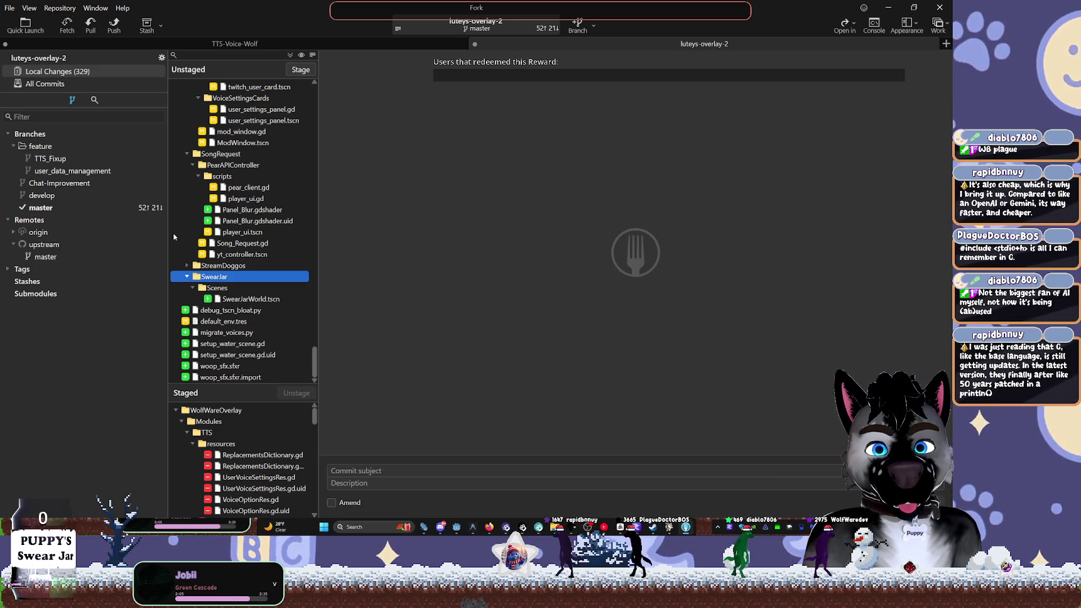
{"action": "scroll", "coordinate": [225, 214], "scroll_direction": "up", "scroll_amount": 10}
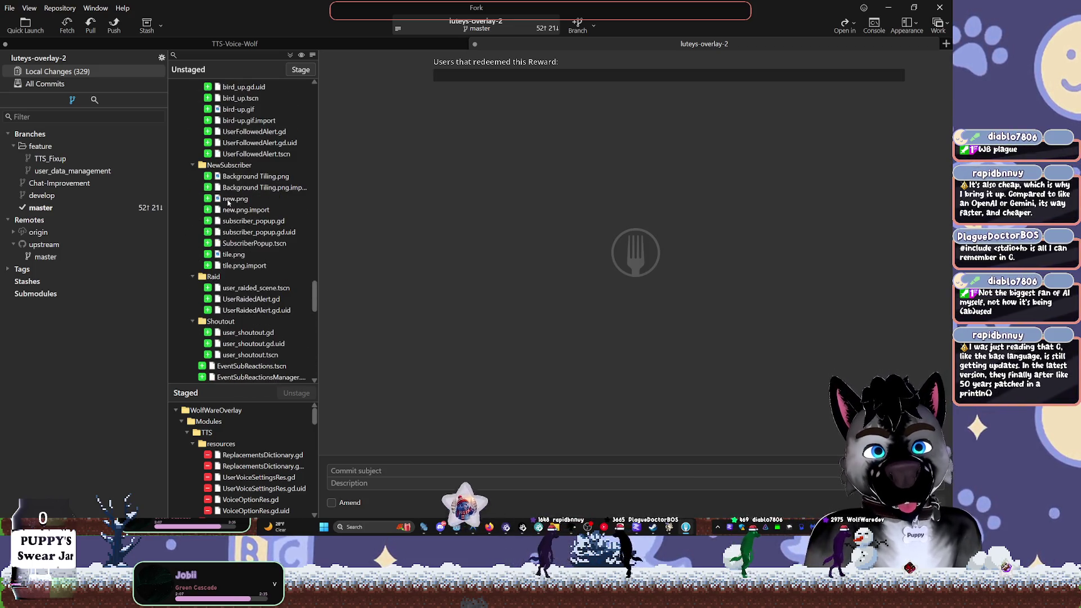
{"action": "scroll", "coordinate": [237, 192], "scroll_direction": "up", "scroll_amount": 3}
Collapse the EventSubReactions, FluidExperiment, LeaderBoard, Minigames, ModWindow and SongRequest folders
{"action": "left_click", "coordinate": [247, 177]}
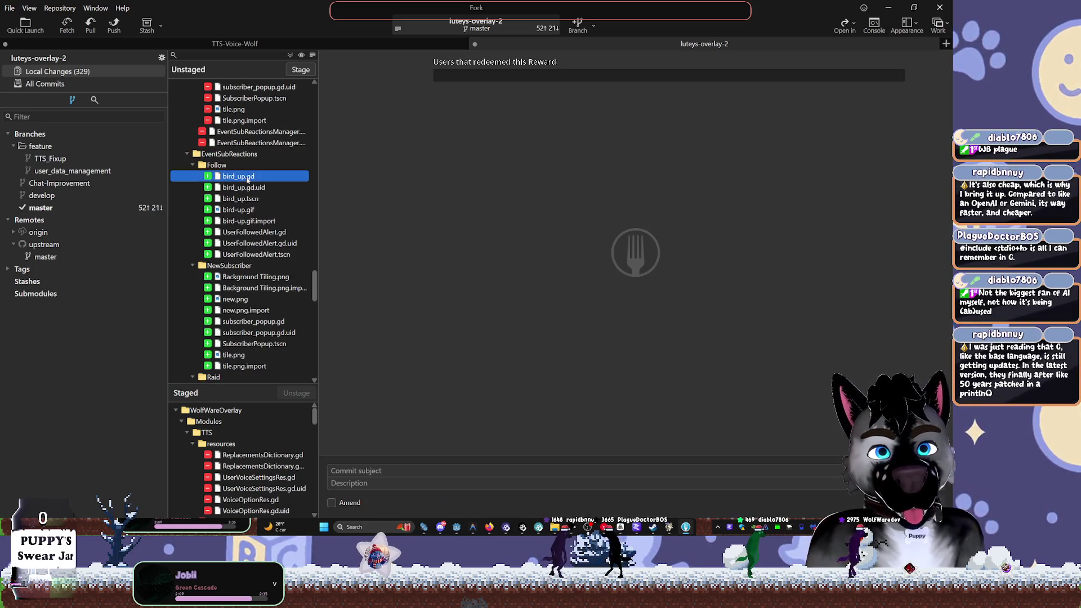
{"action": "left_click", "coordinate": [192, 164]}
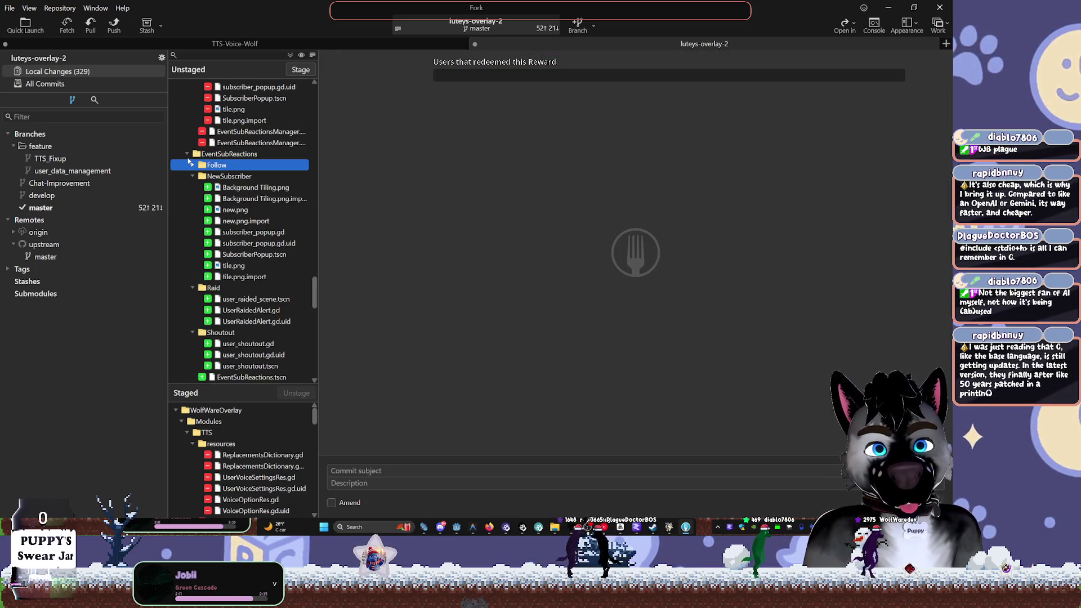
{"action": "left_click", "coordinate": [187, 154]}
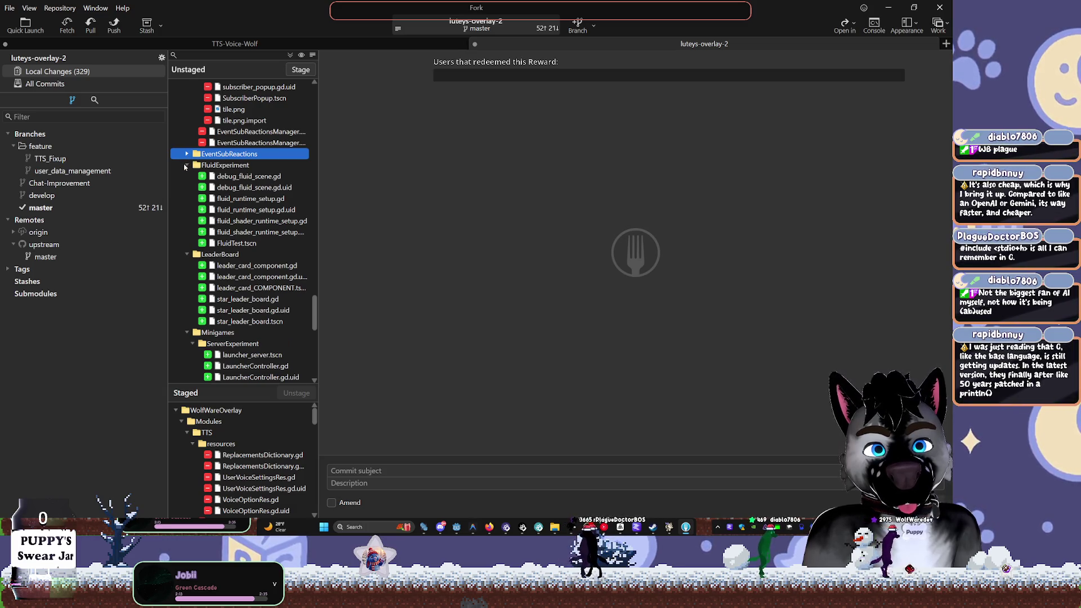
{"action": "left_click", "coordinate": [186, 165]}
{"action": "left_click", "coordinate": [187, 176]}
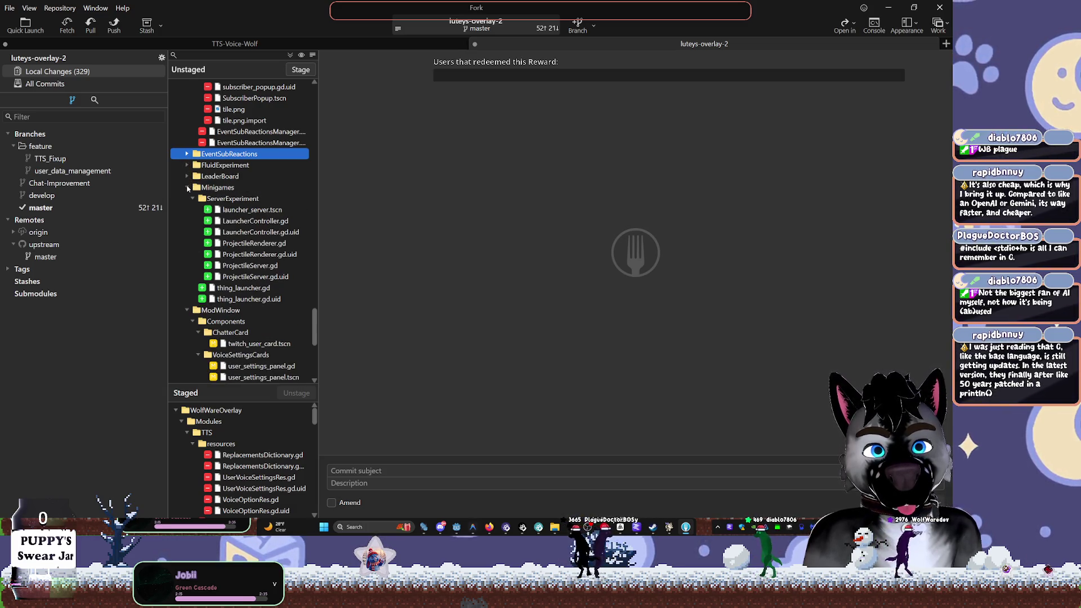
{"action": "left_click", "coordinate": [187, 188]}
{"action": "left_click", "coordinate": [187, 199]}
{"action": "left_click", "coordinate": [186, 209]}
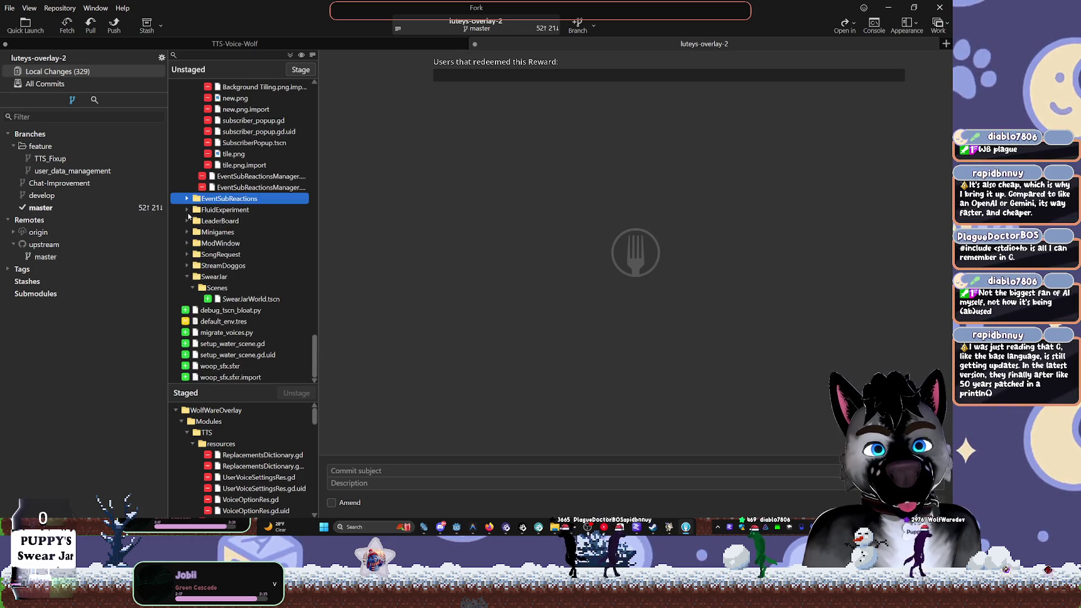
{"action": "left_click", "coordinate": [372, 471]}
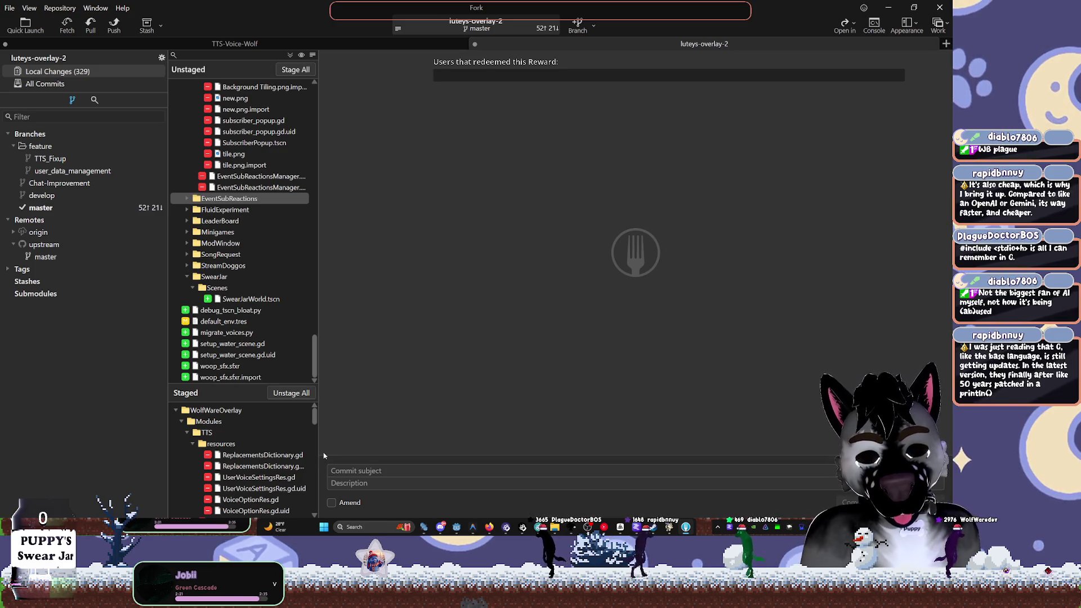
Write subject 'Too many Changes. BAD DOG.' plus anger emoji, and start description '- NEW MODULES'
{"action": "type", "text": "Too many Changes"}
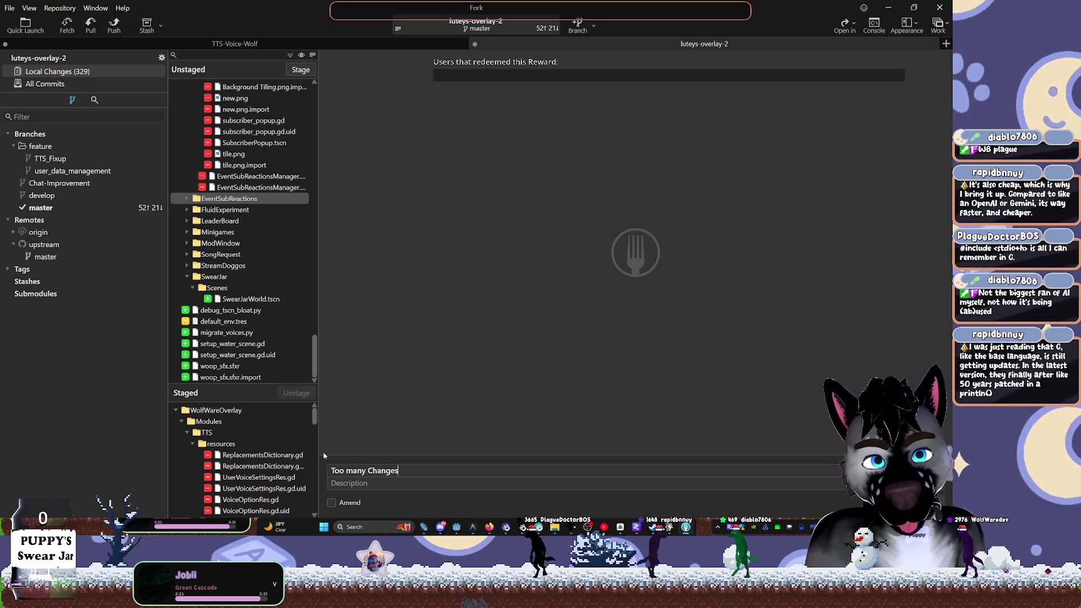
{"action": "type", "text": ". BAD DOG."}
{"action": "key", "text": "Tab"}
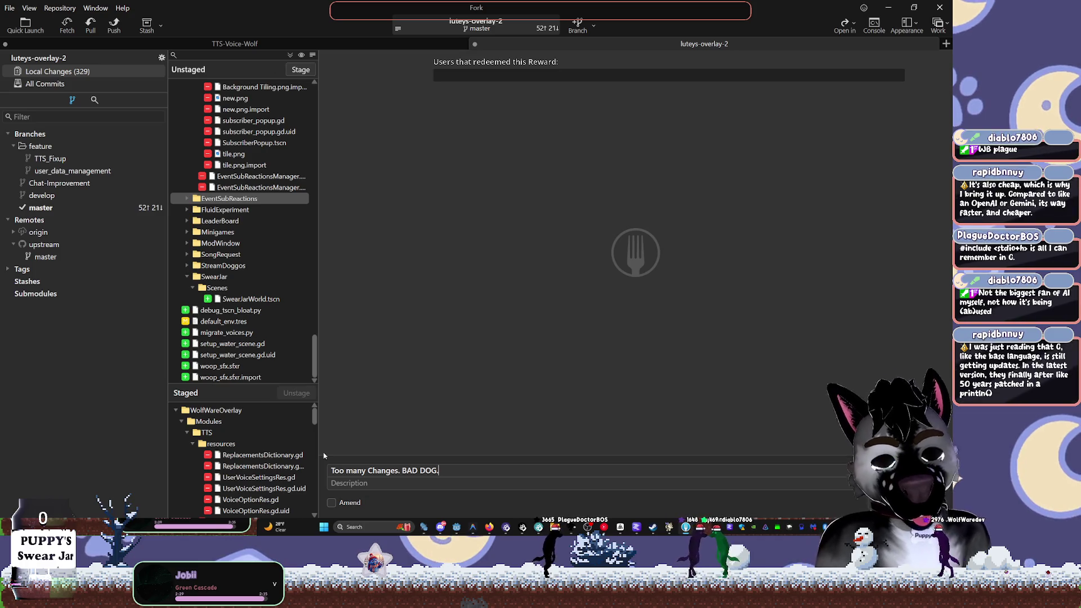
{"action": "key", "text": "super+period"}
{"action": "type", "text": "ang"}
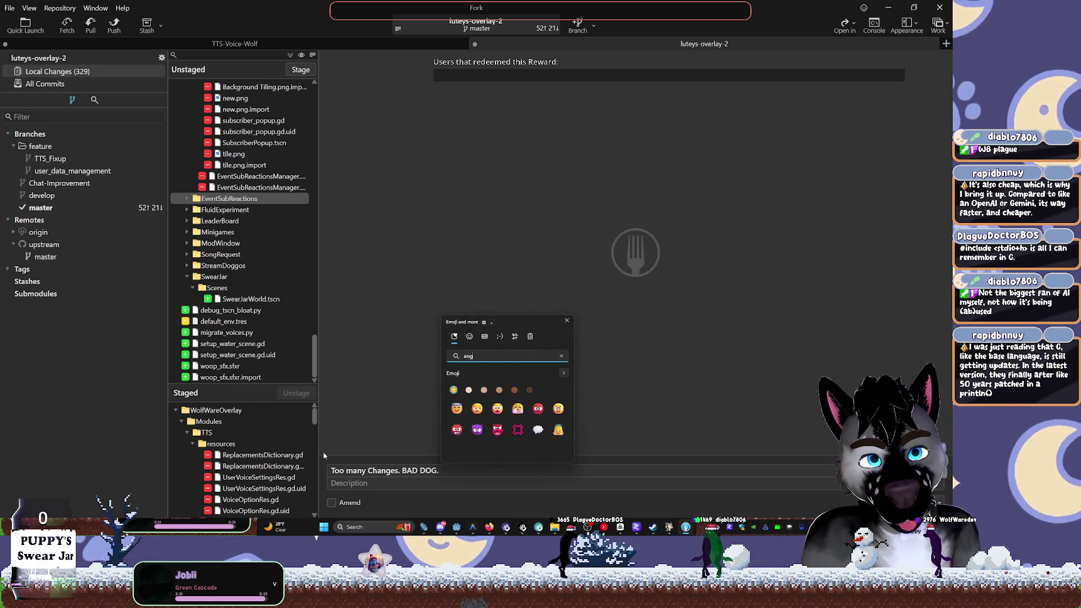
{"action": "left_click", "coordinate": [517, 431]}
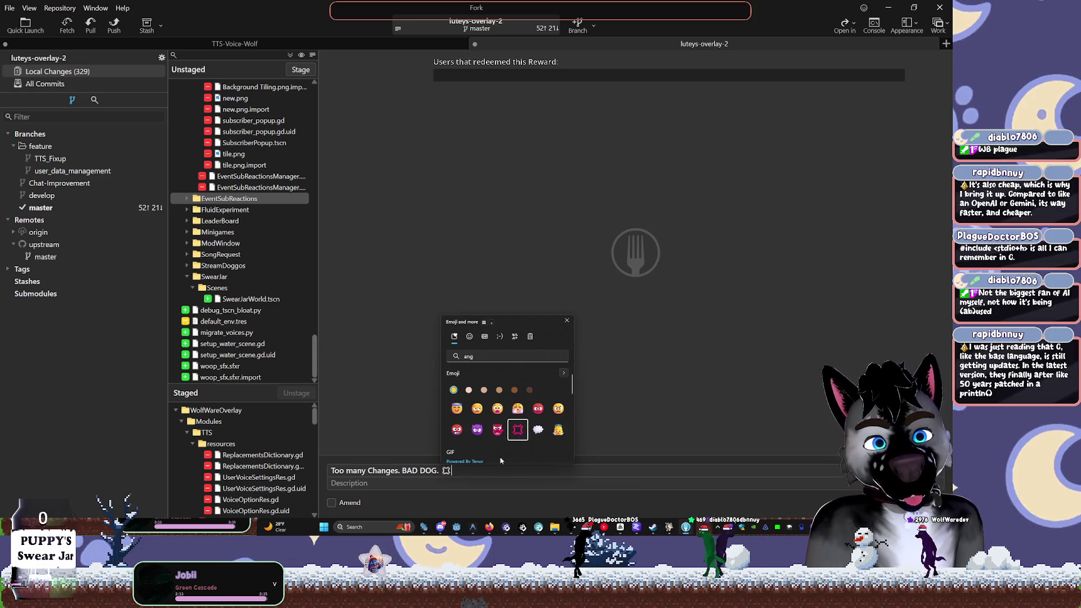
{"action": "left_click", "coordinate": [474, 483]}
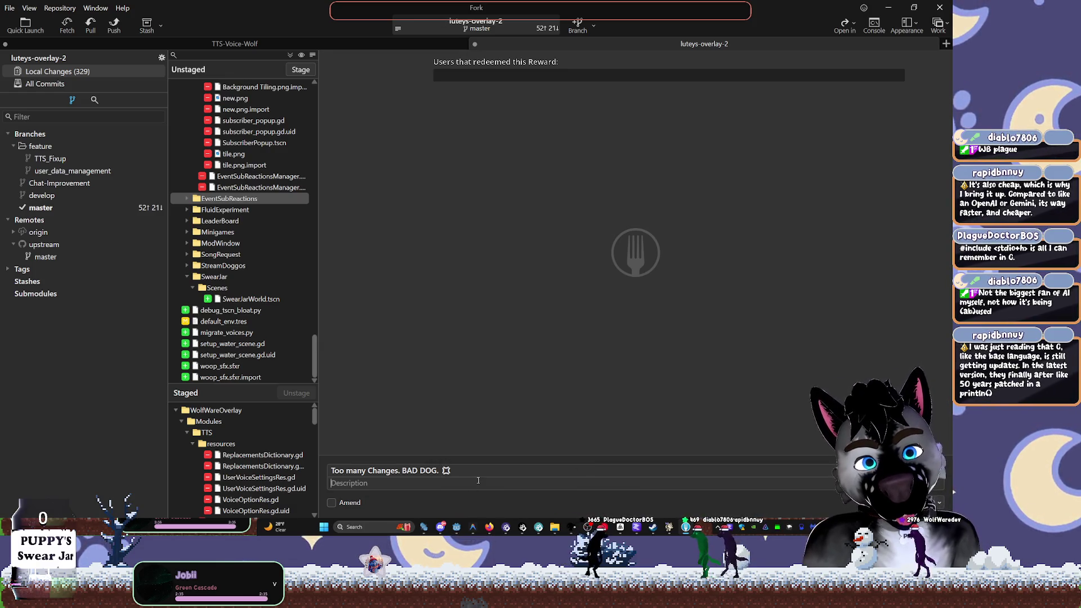
{"action": "type", "text": "- NEW MODULES"}
Turn the first description line into a '__ NEW MODULES __' heading and start a bullet line beneath it
{"action": "key", "text": "Return"}
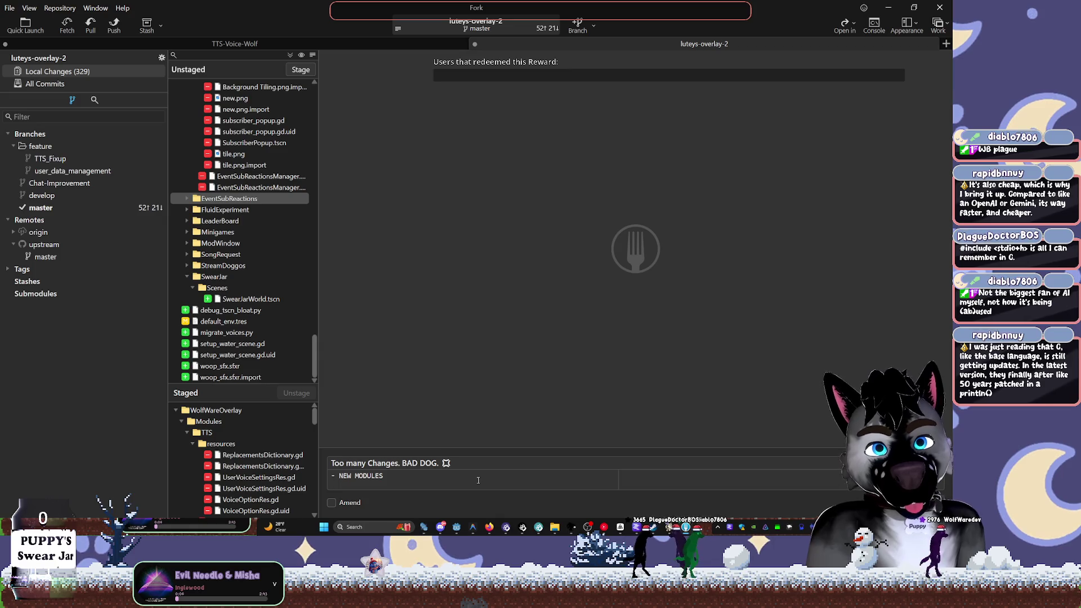
{"action": "type", "text": "-"}
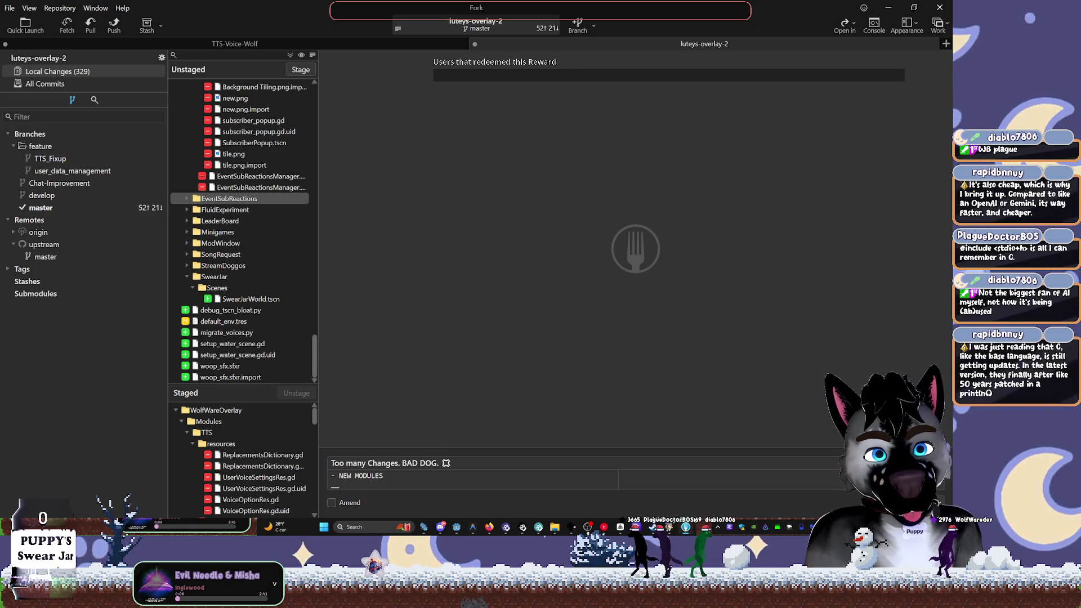
{"action": "key", "text": "BackSpace"}
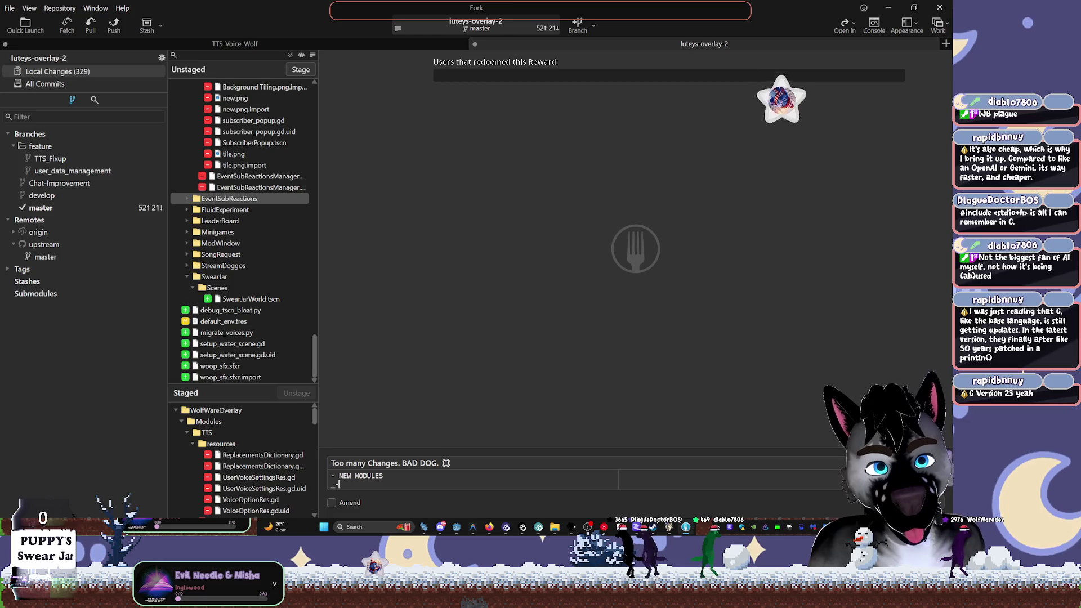
{"action": "type", "text": "-"}
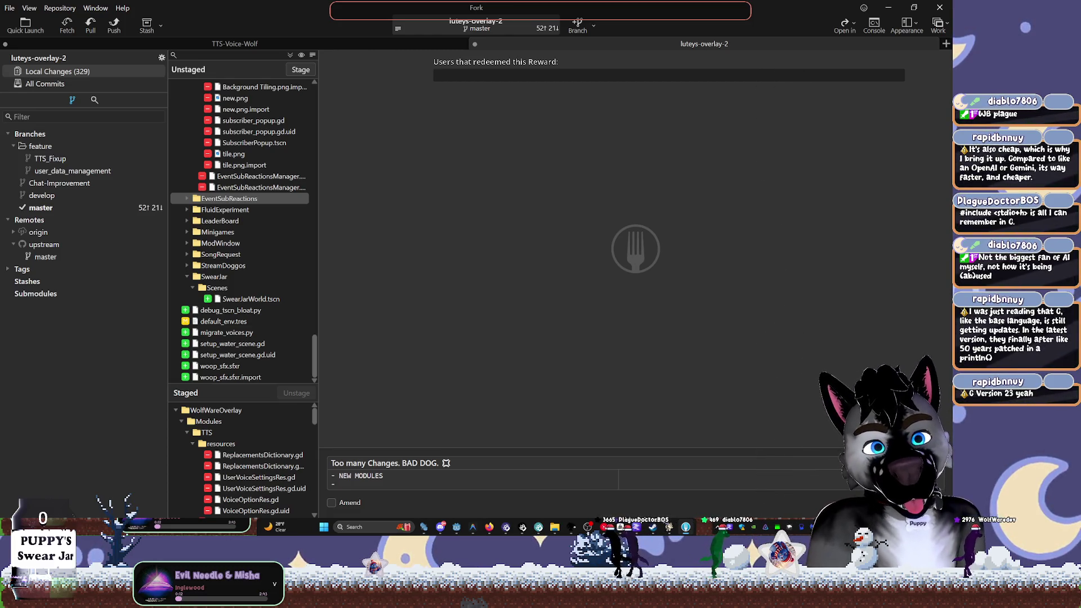
{"action": "key", "text": "BackSpace"}
{"action": "type", "text": "__"}
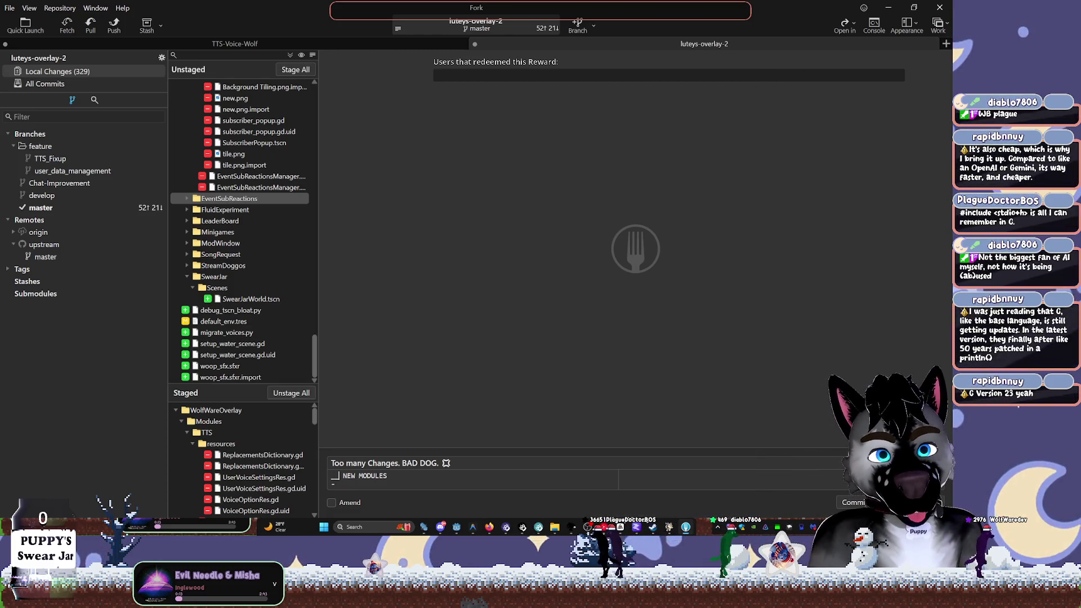
{"action": "key", "text": "End"}
{"action": "type", "text": "__"}
{"action": "key", "text": "Left"}
{"action": "key", "text": "Left"}
{"action": "key", "text": "Down"}
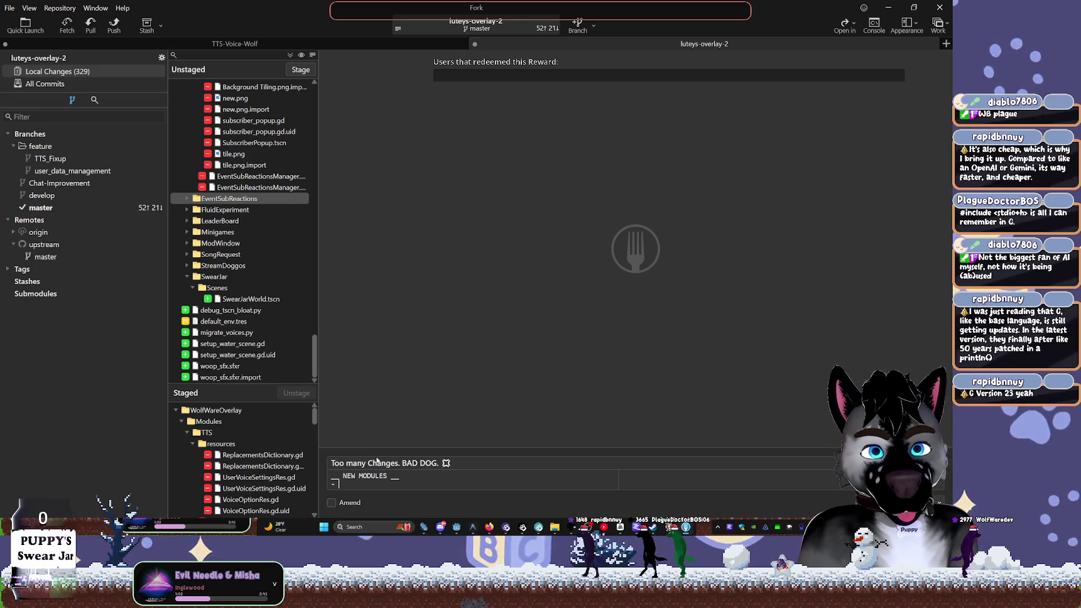
Add 'Leaderboard' and a 'PhysicsServer2d] Driven Rigidbody events' bullet to the changelog
{"action": "type", "text": "Leader"}
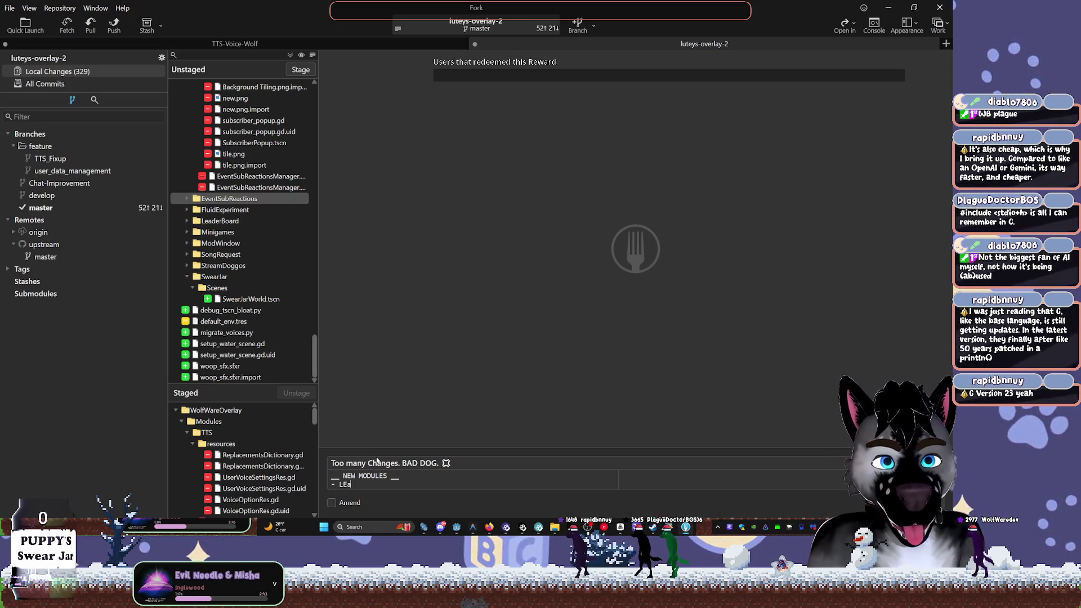
{"action": "type", "text": "board"}
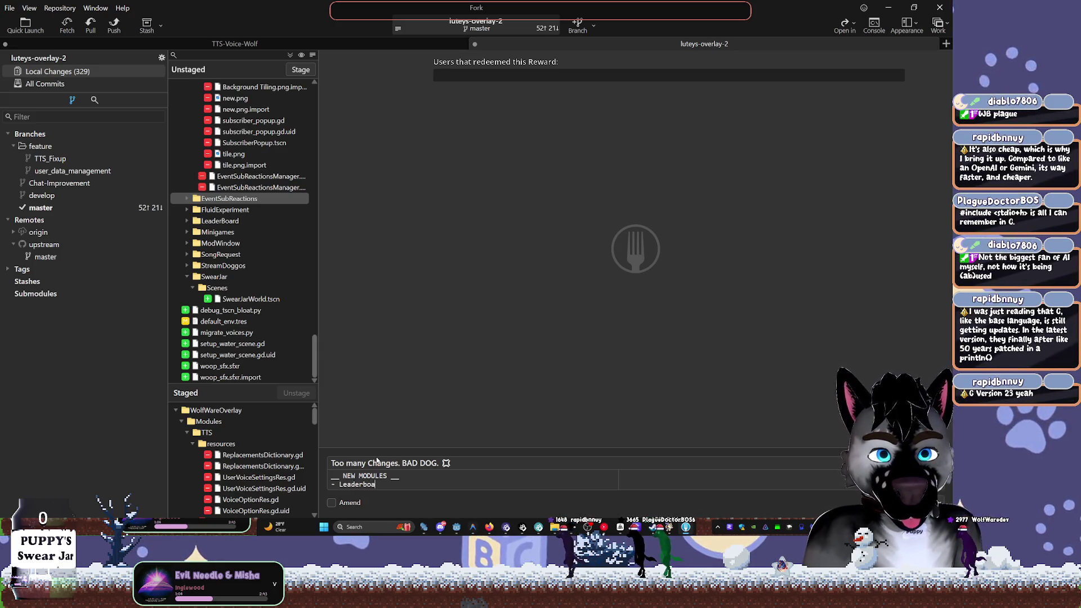
{"action": "key", "text": "Return"}
{"action": "type", "text": "-"}
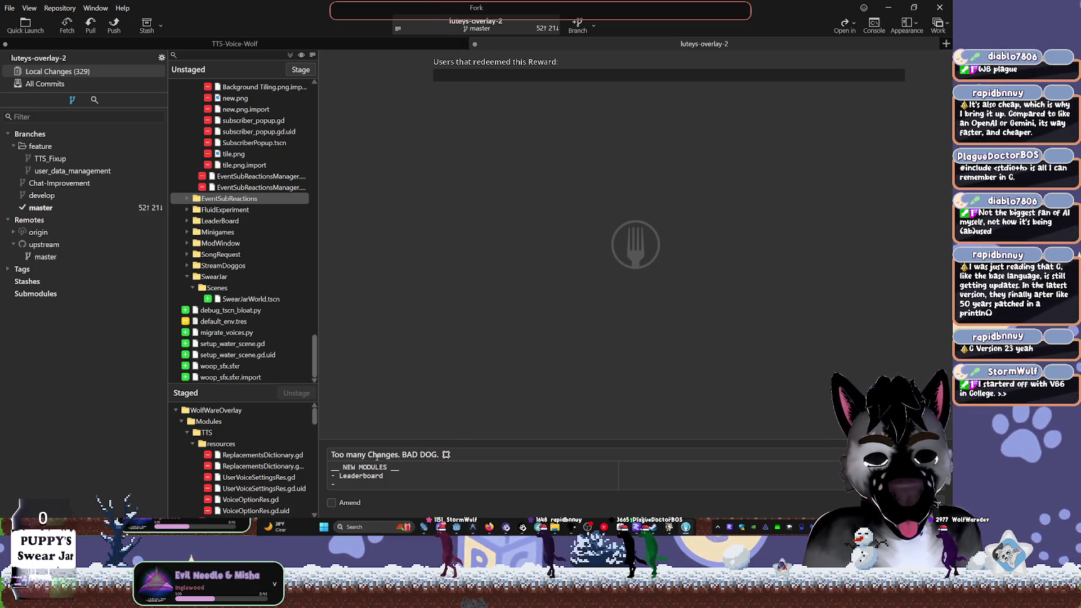
{"action": "type", "text": " C"}
{"action": "key", "text": "BackSpace"}
{"action": "type", "text": "P"}
{"action": "key", "text": "BackSpace"}
{"action": "type", "text": "Phy"}
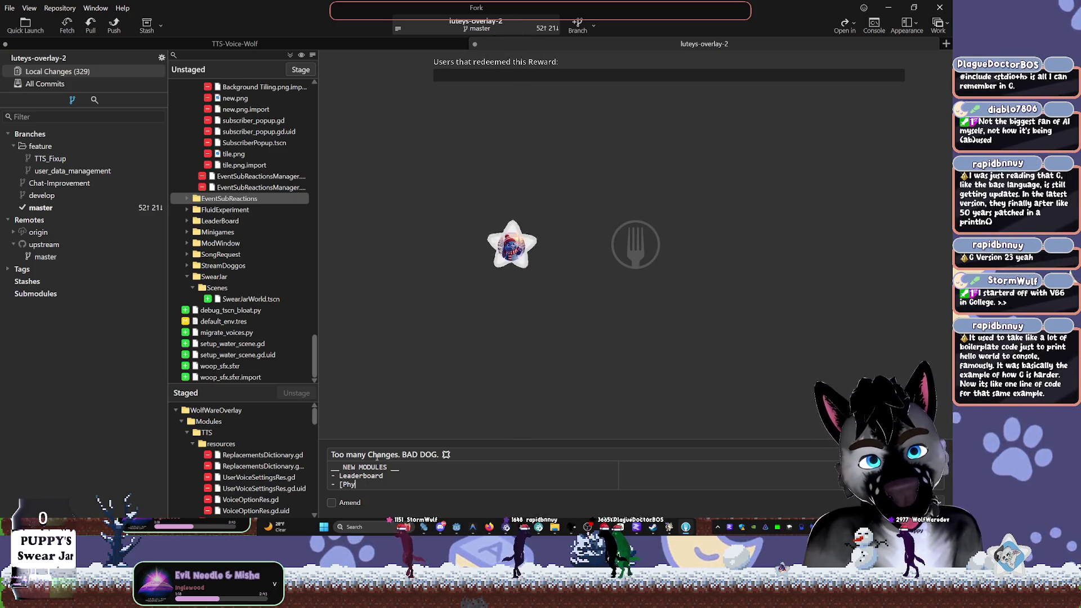
{"action": "type", "text": "sicsServer2d] Driven "}
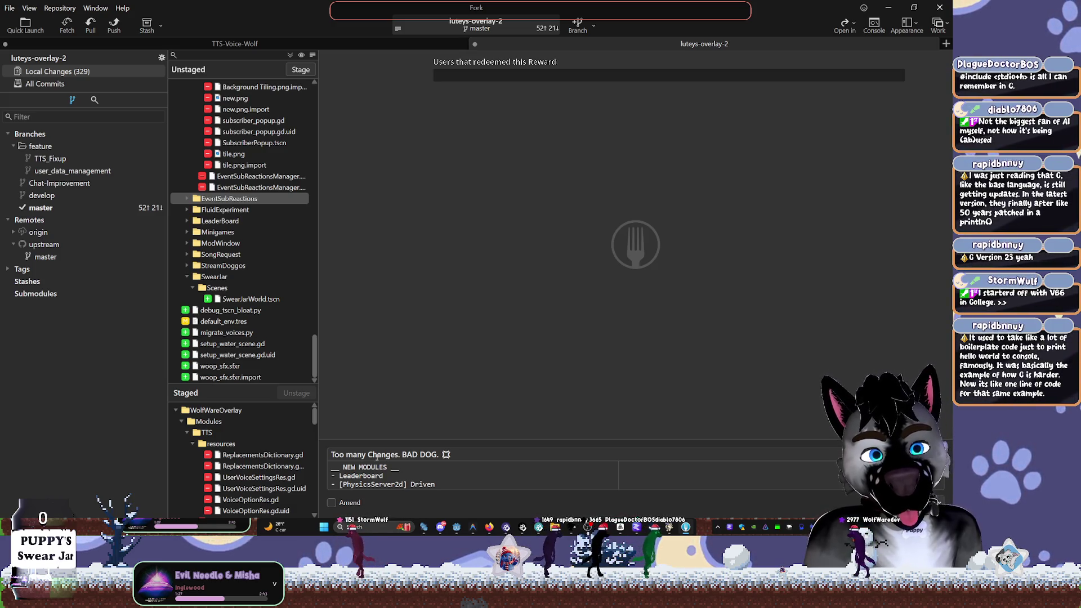
{"action": "type", "text": "E"}
{"action": "key", "text": "BackSpace"}
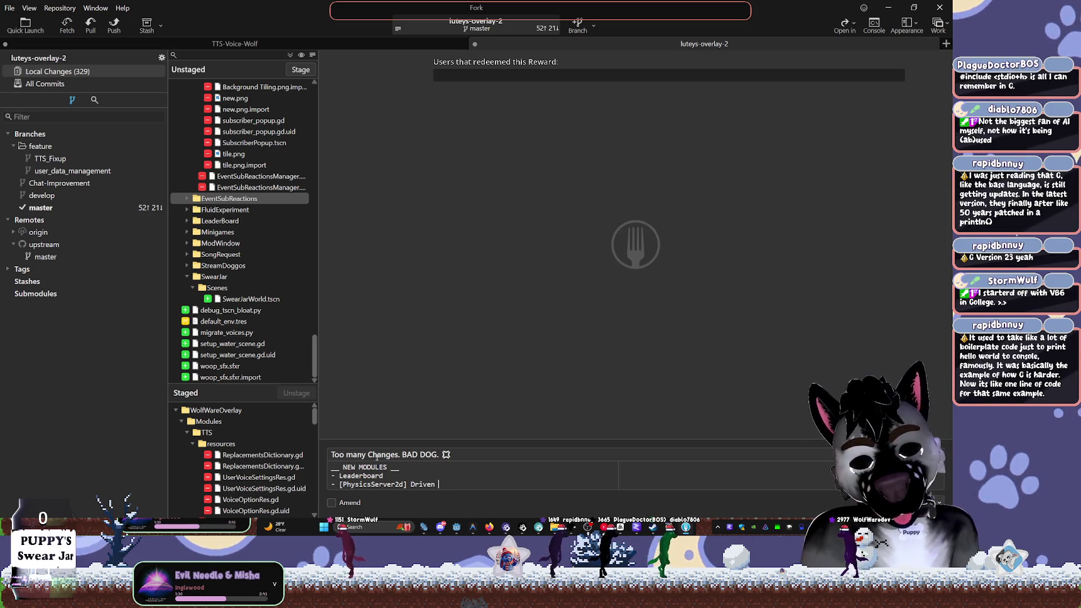
{"action": "type", "text": "Rigidbodie"}
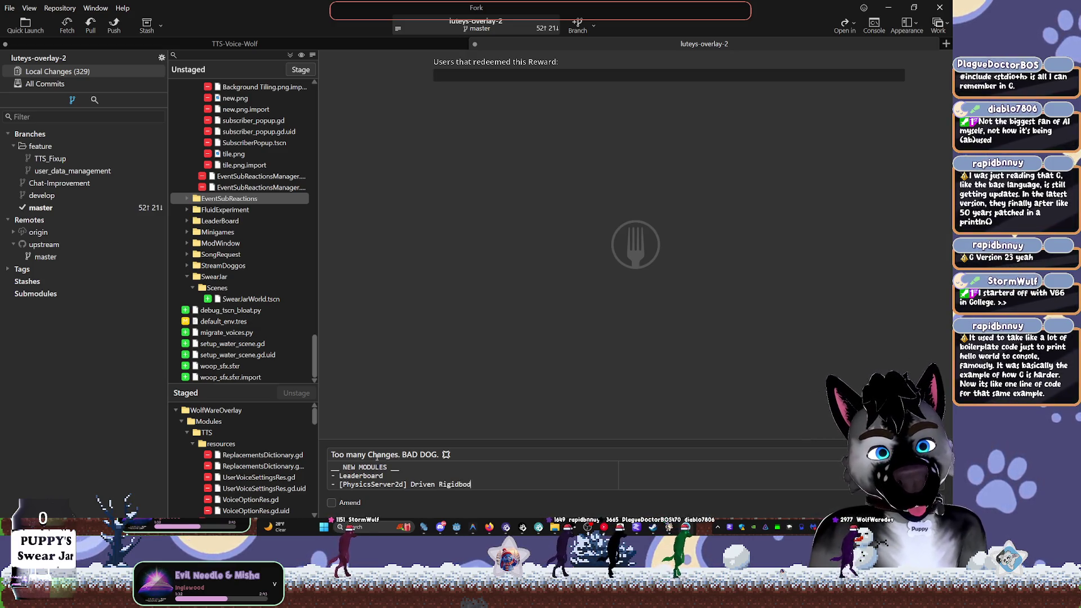
{"action": "key", "text": "BackSpace"}
{"action": "key", "text": "BackSpace"}
{"action": "type", "text": "y"}
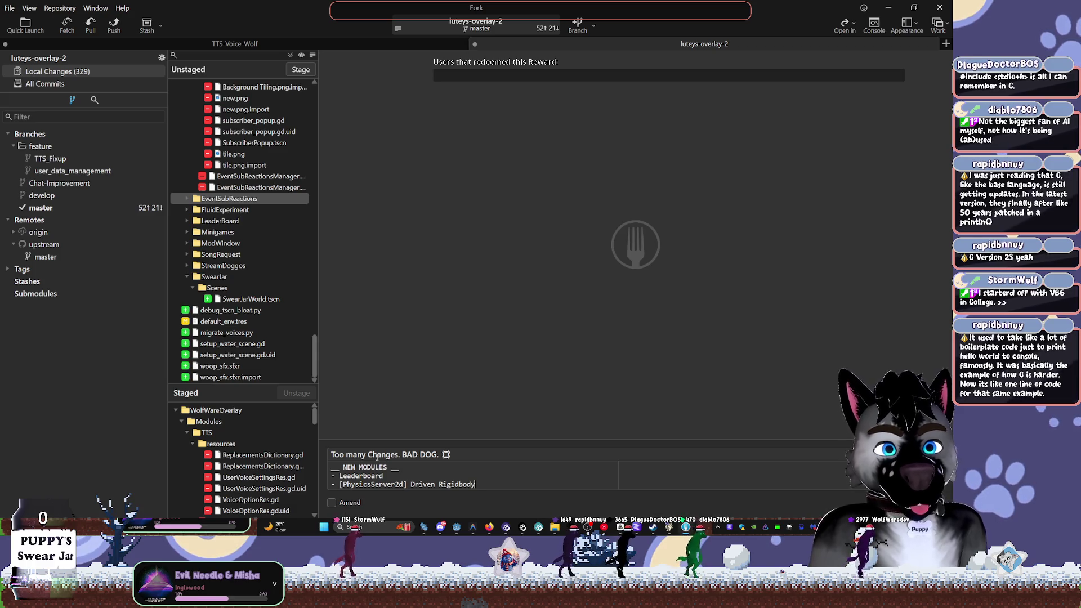
{"action": "type", "text": " events"}
Add a '-Spawner,Consumer' sub-item followed by a blank line
{"action": "key", "text": "Return"}
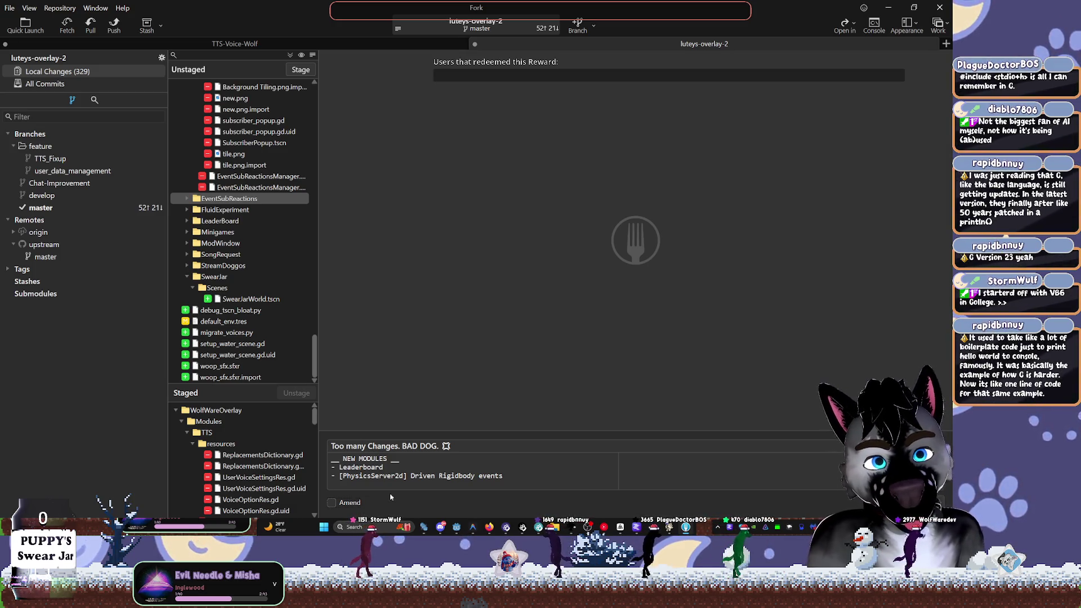
{"action": "type", "text": "--"}
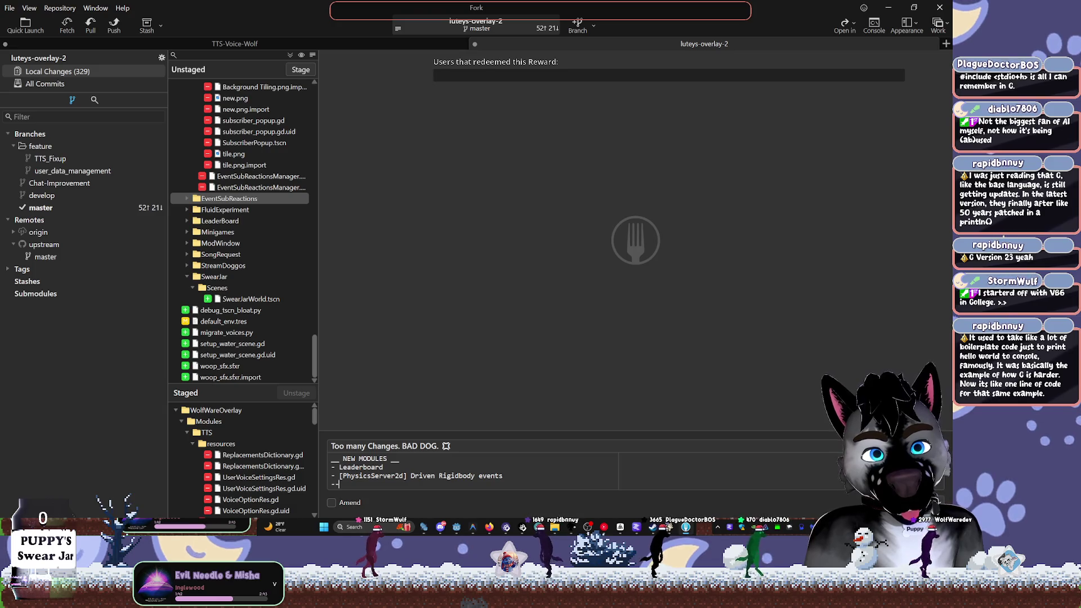
{"action": "type", "text": "Spawner,"}
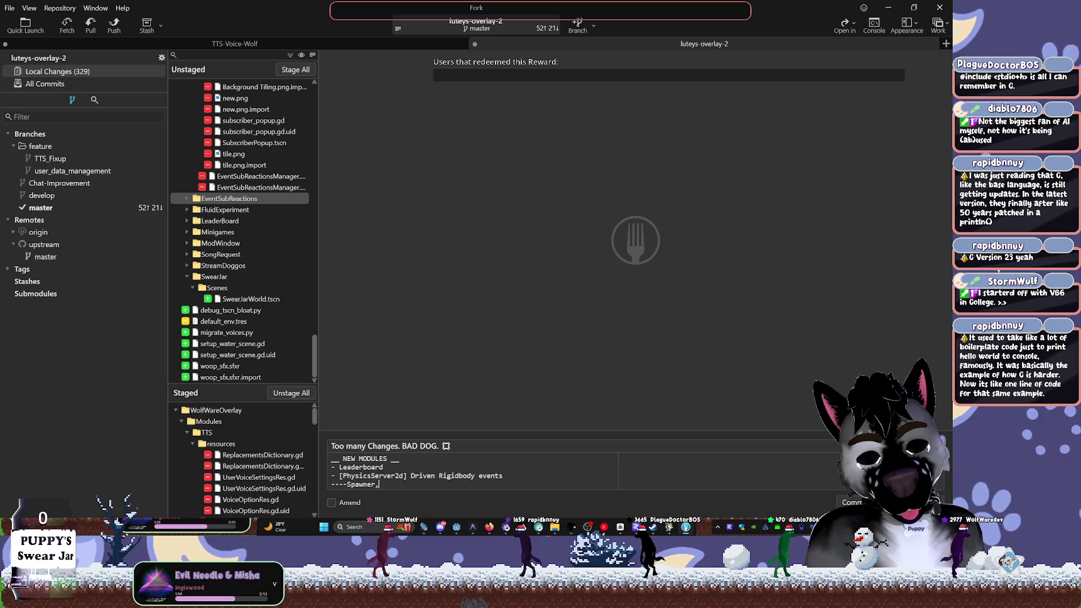
{"action": "type", "text": "Consumer"}
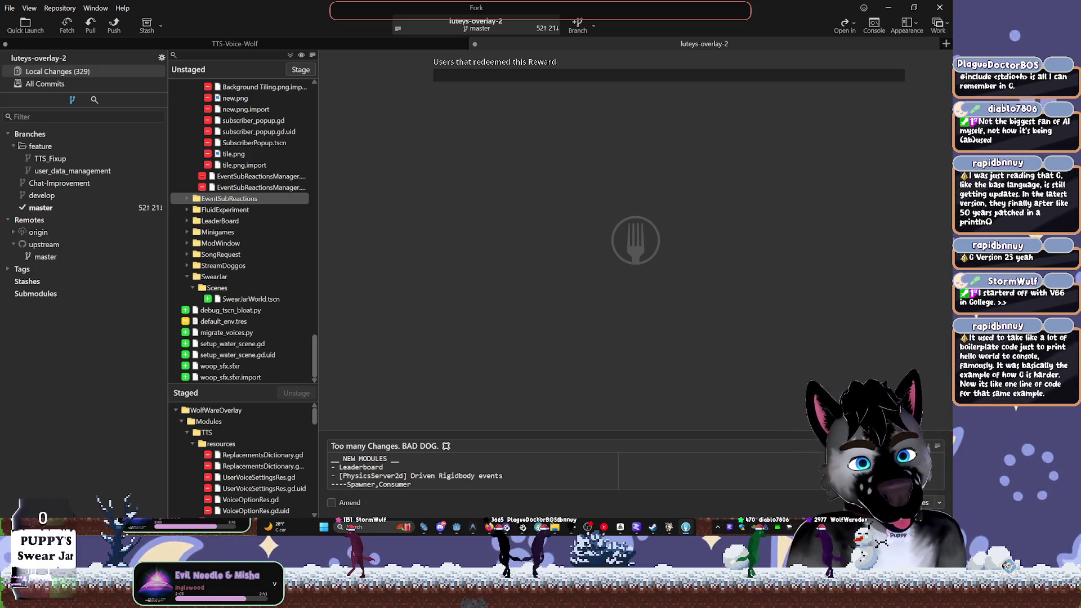
{"action": "key", "text": "Return"}
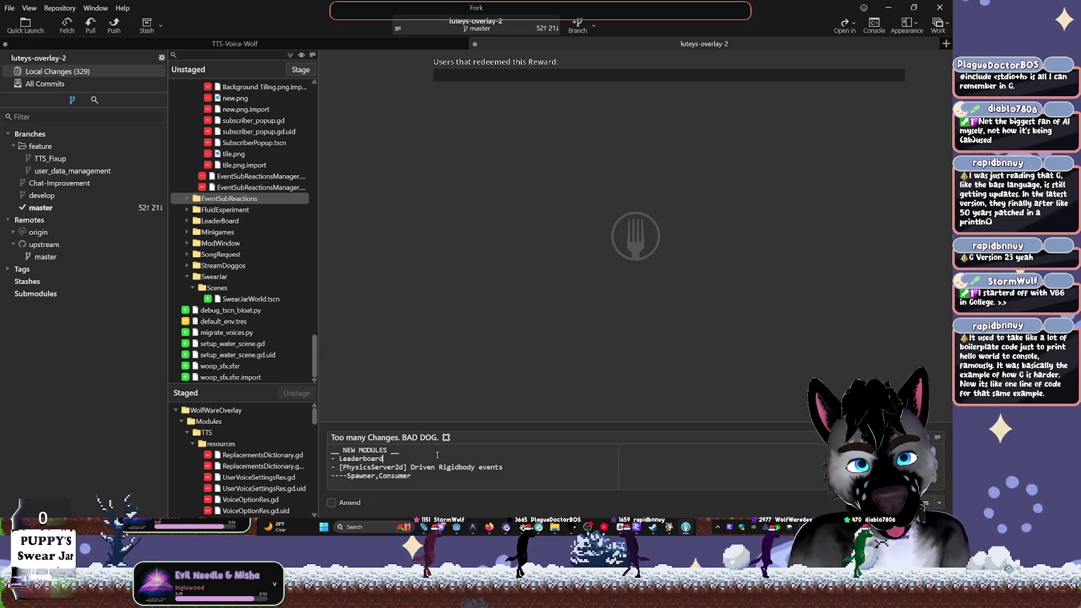
{"action": "key", "text": "Return"}
Add a '_____ - Swear Jar Lighting Tweaked' entry, then stage the SwearJar folder
{"action": "type", "text": "_____ "}
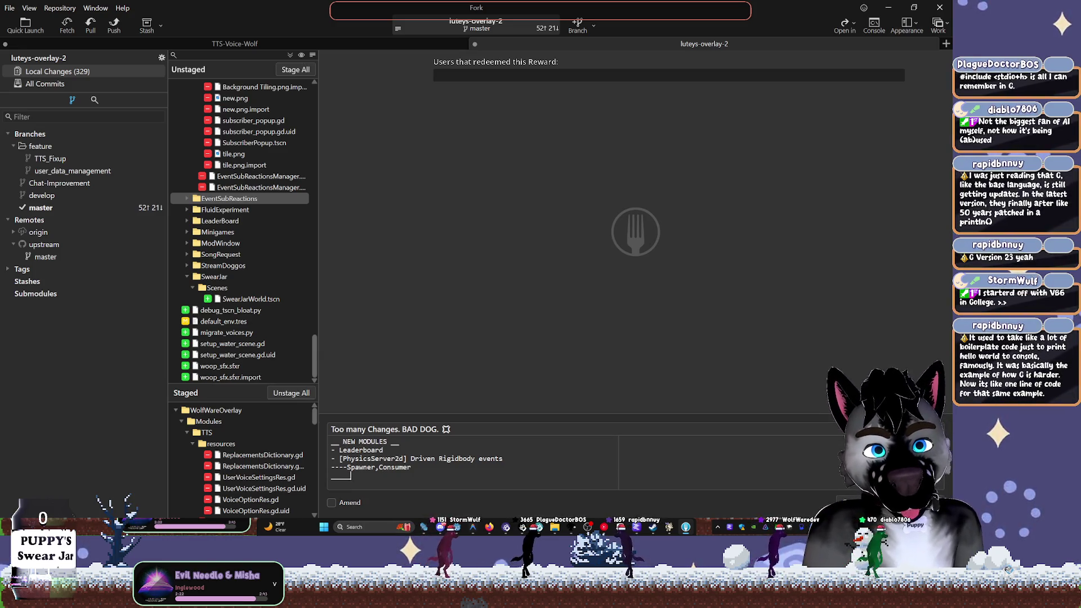
{"action": "type", "text": "- Swear "}
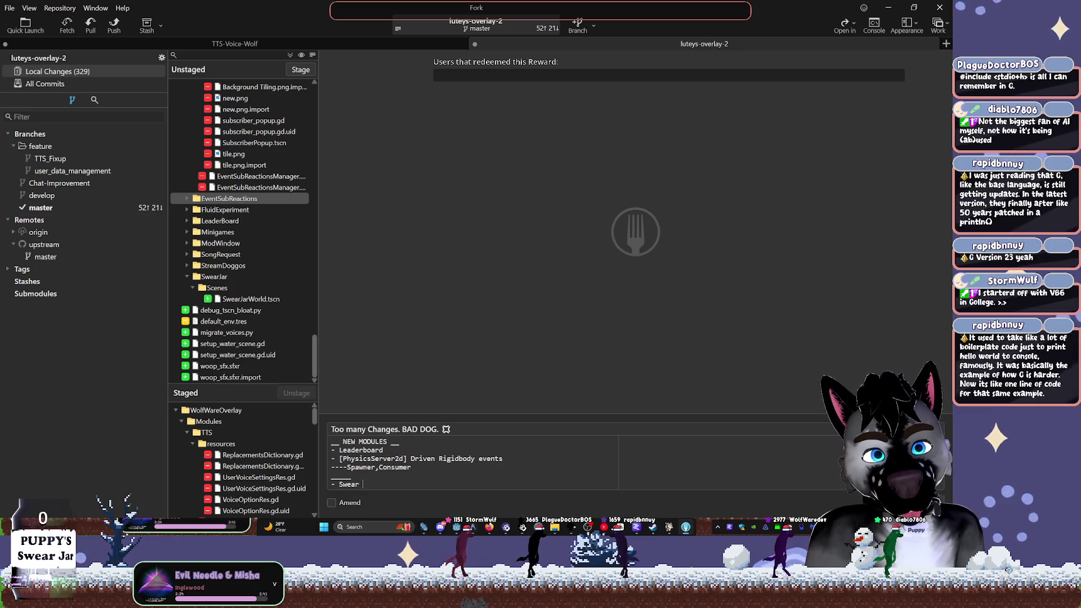
{"action": "type", "text": "Jar 3D"}
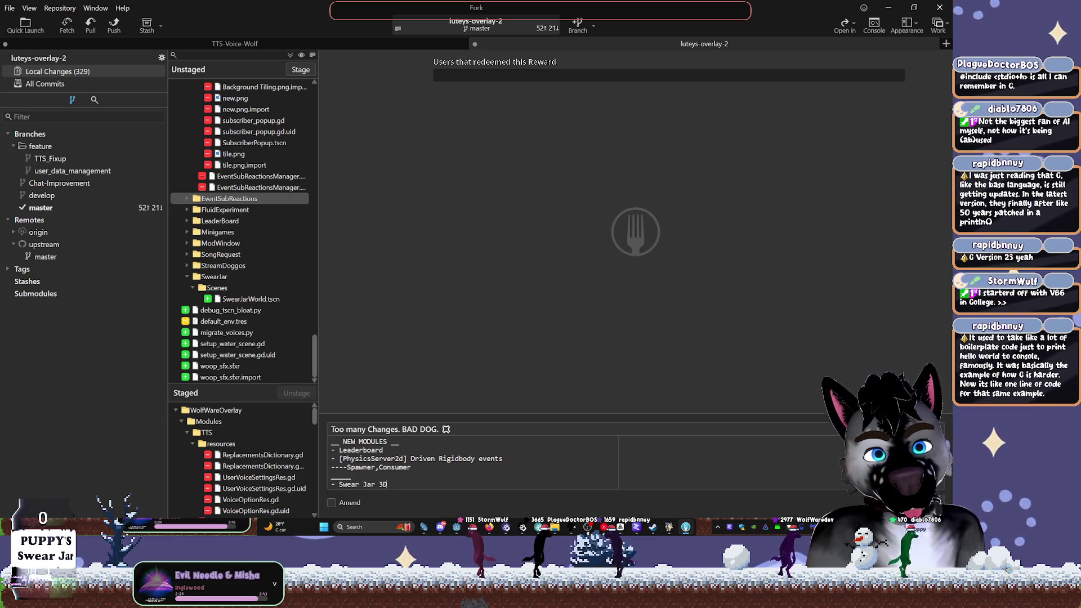
{"action": "key", "text": "BackSpace"}
{"action": "key", "text": "BackSpace"}
{"action": "type", "text": "Lightnin"}
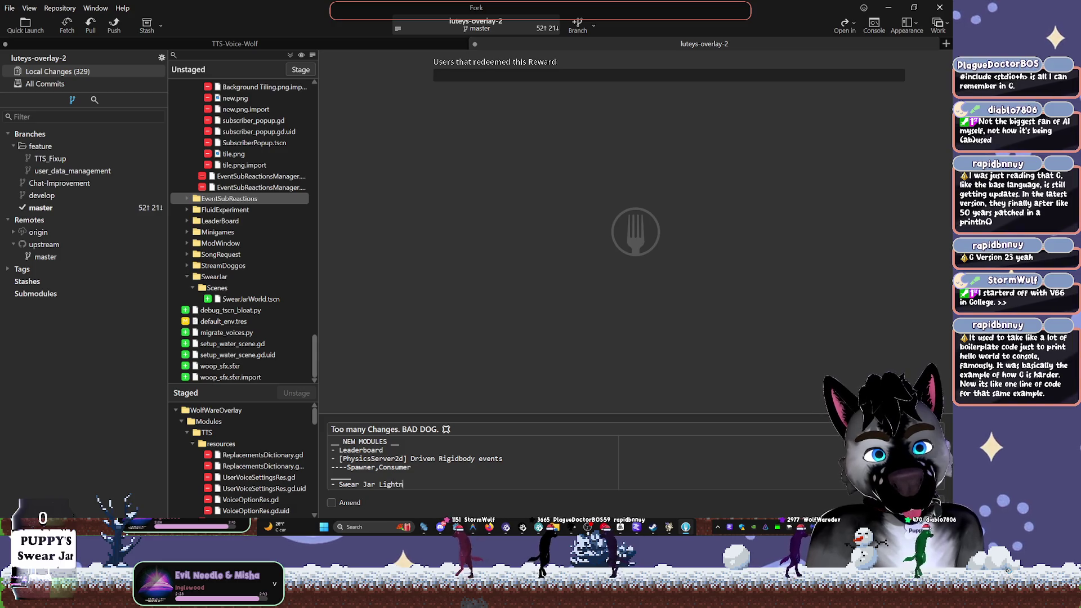
{"action": "key", "text": "BackSpace"}
{"action": "key", "text": "BackSpace"}
{"action": "key", "text": "BackSpace"}
{"action": "type", "text": "ing Twea"}
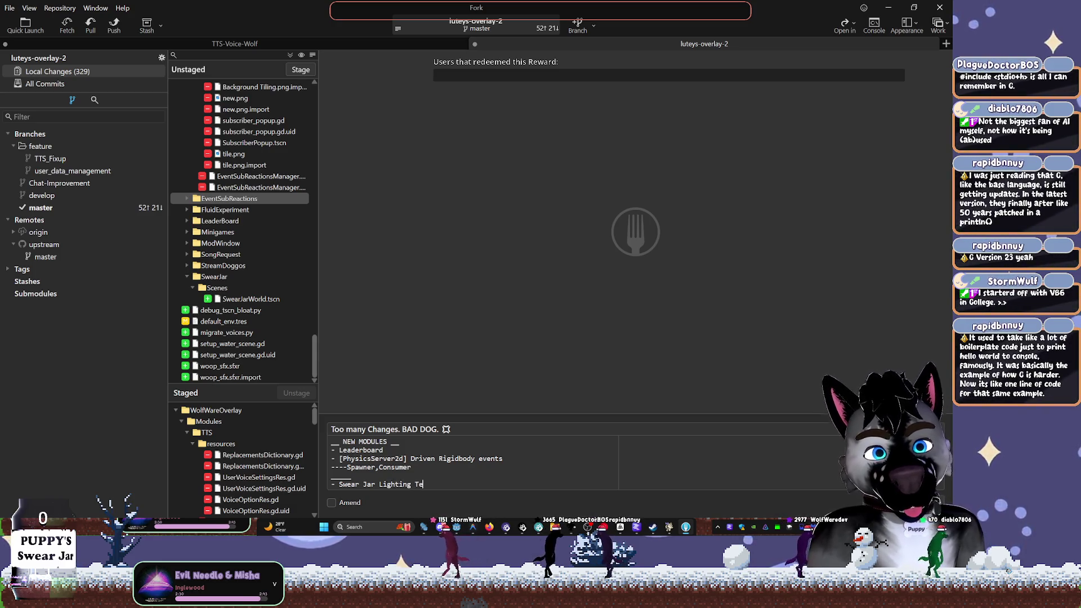
{"action": "type", "text": "ked"}
{"action": "key", "text": "Return"}
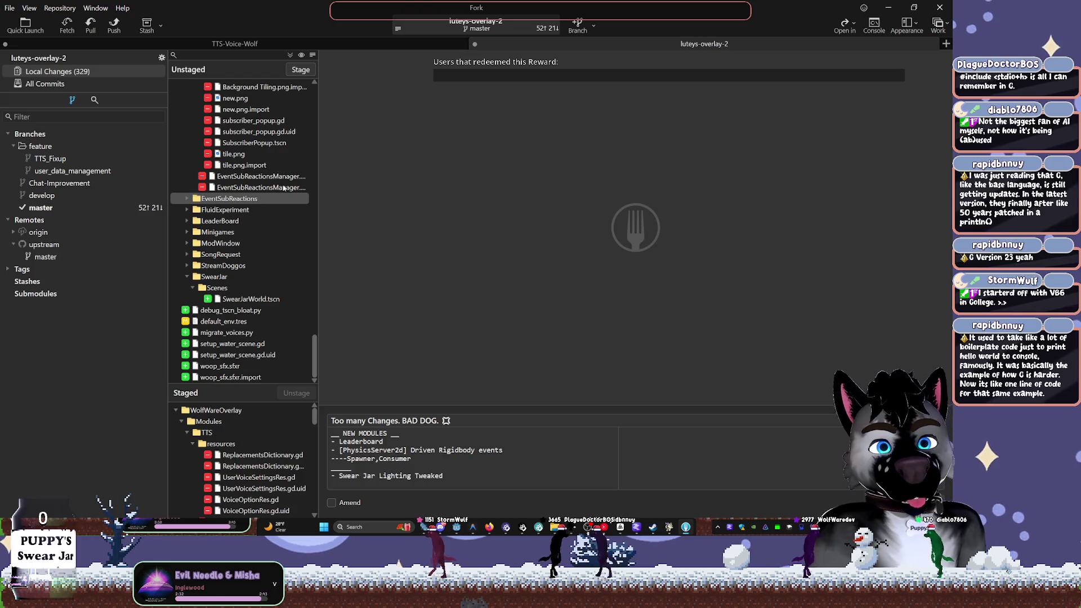
{"action": "double_click", "coordinate": [217, 276]}
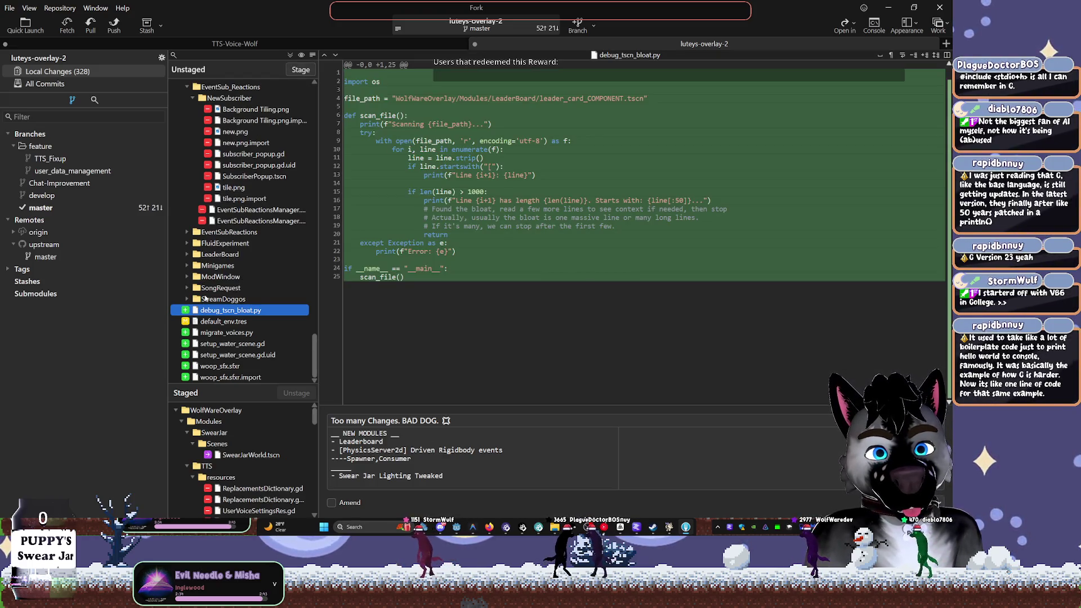
Collapse the staged Modules, TwitcherExtension and World folders in the staged list
{"action": "left_click", "coordinate": [181, 421]}
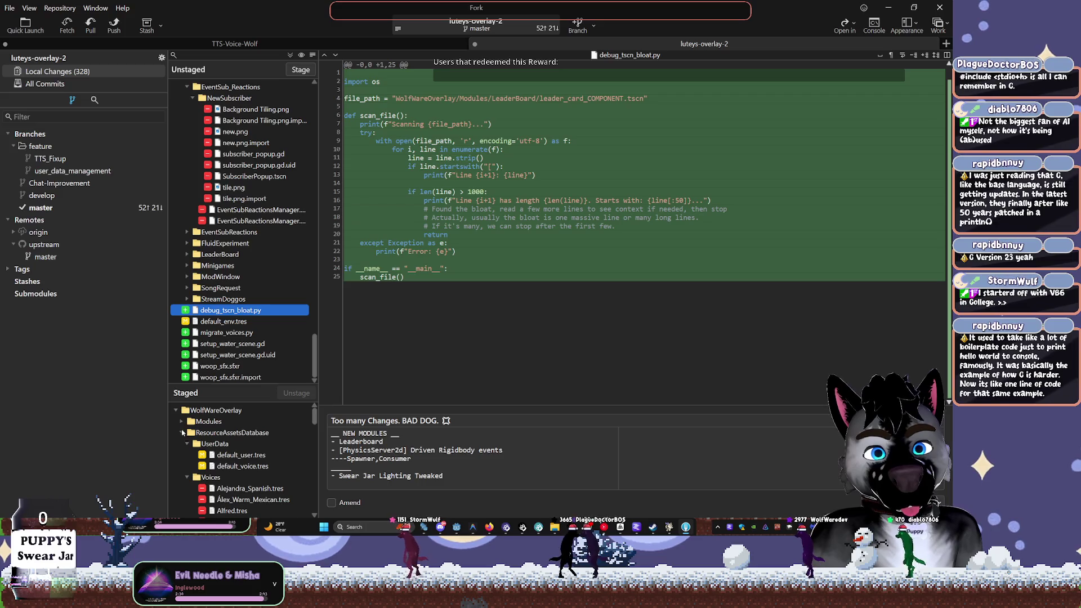
{"action": "left_click", "coordinate": [181, 420]}
{"action": "scroll", "coordinate": [186, 444], "scroll_direction": "down", "scroll_amount": 1}
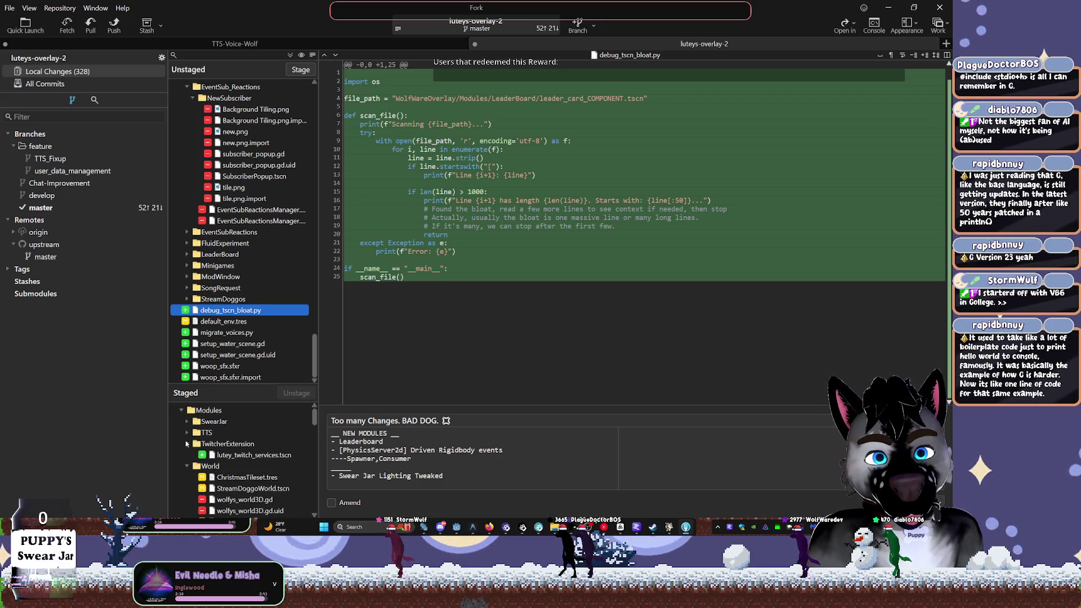
{"action": "left_click", "coordinate": [187, 444]}
{"action": "left_click", "coordinate": [187, 455]}
{"action": "left_click", "coordinate": [187, 466]}
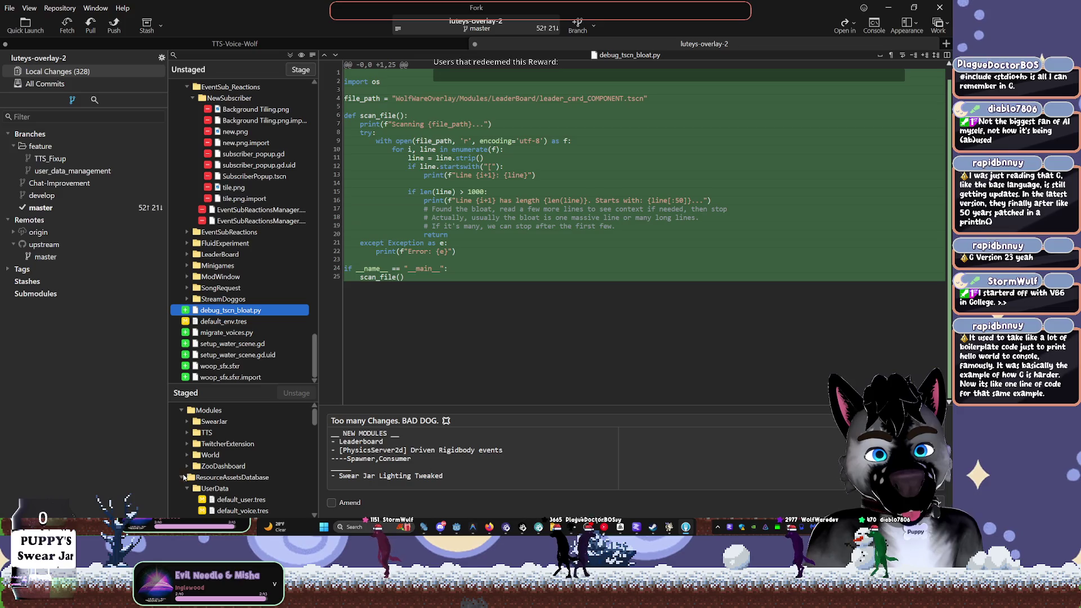
Add a '____' separator after the Swear Jar entry and a '__ NEW FEATURES __' heading at the top
{"action": "left_click", "coordinate": [442, 476]}
{"action": "key", "text": "Return"}
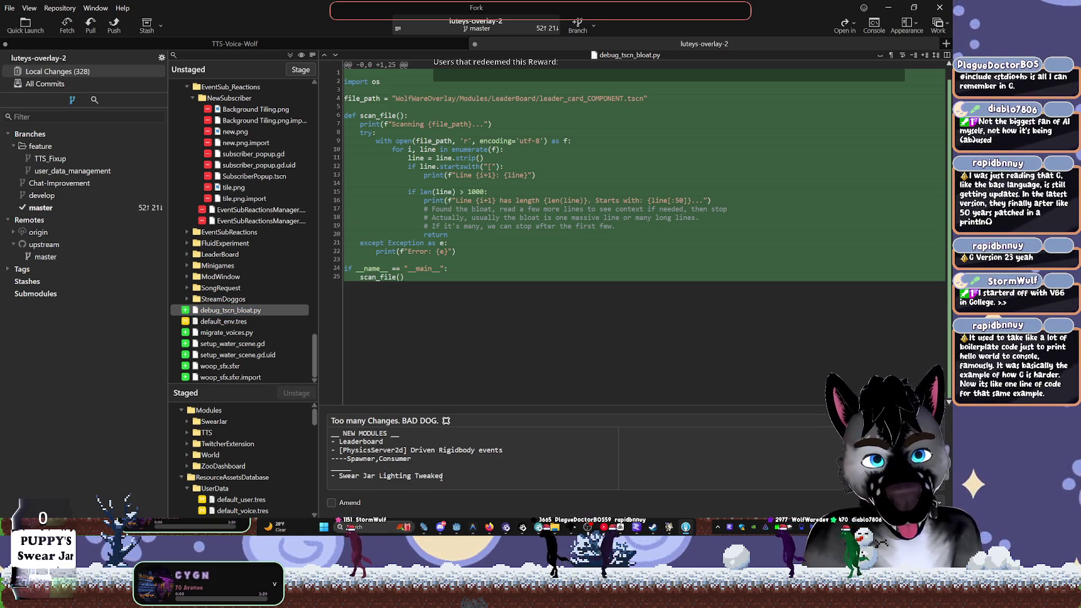
{"action": "type", "text": "____"}
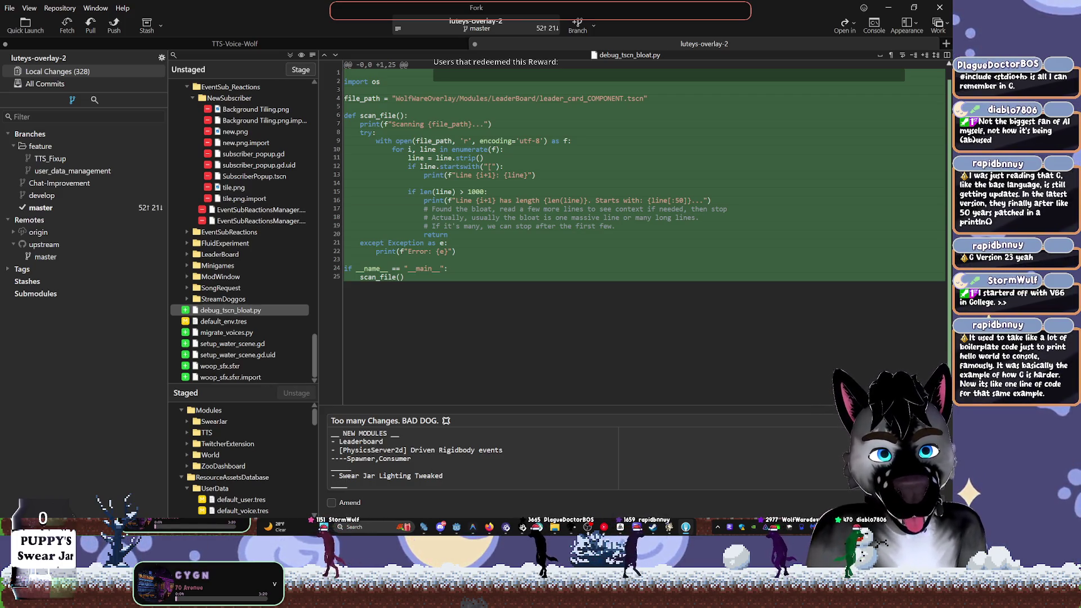
{"action": "key", "text": "Return"}
{"action": "key", "text": "Up"}
{"action": "type", "text": "_"}
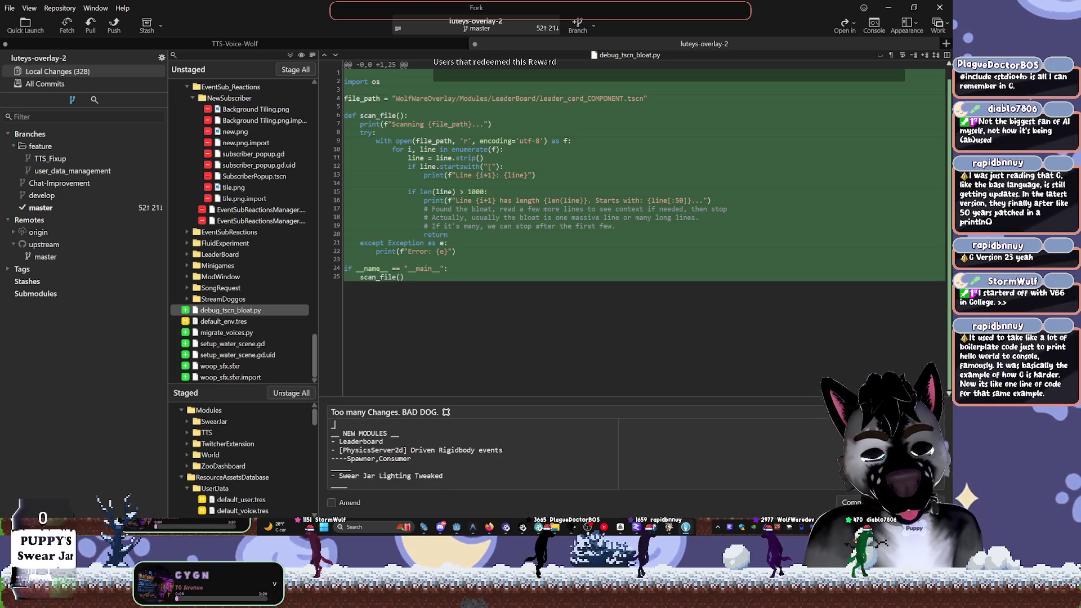
{"action": "type", "text": "_ NE"}
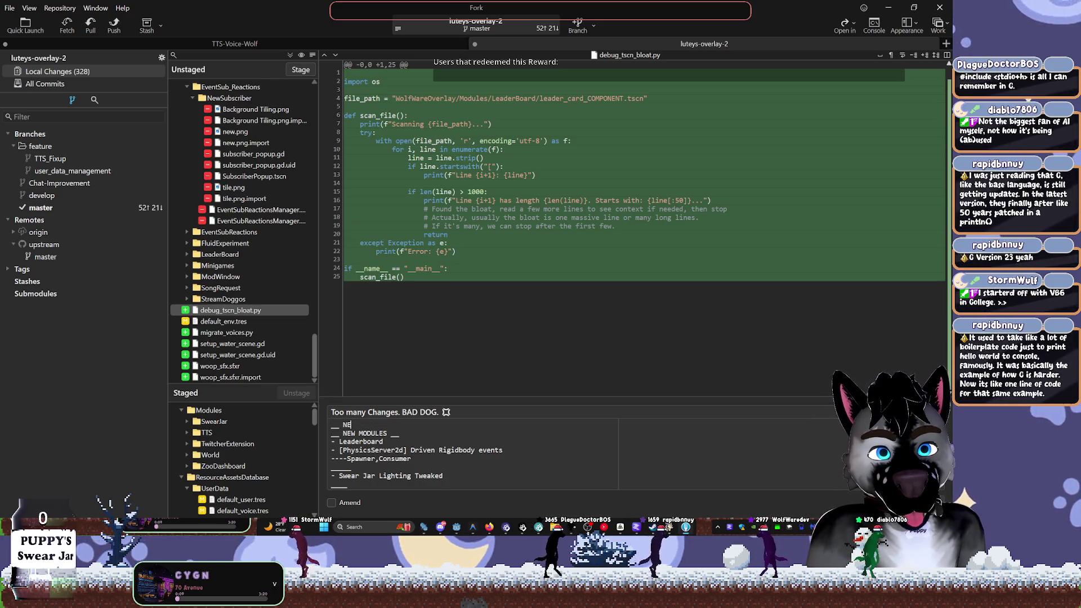
{"action": "type", "text": "W FEATURES __"}
{"action": "key", "text": "Return"}
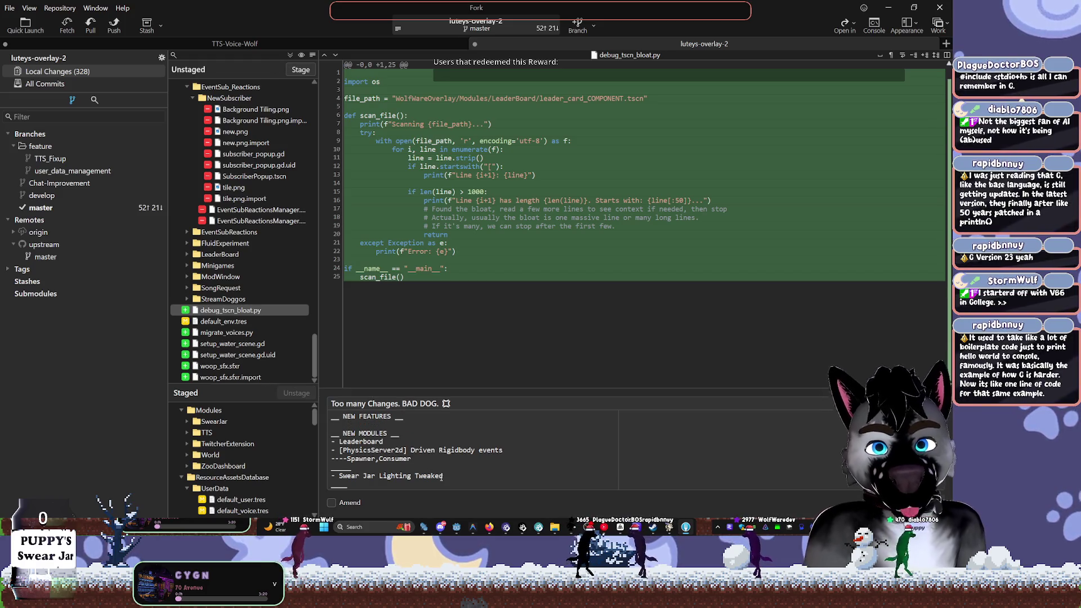
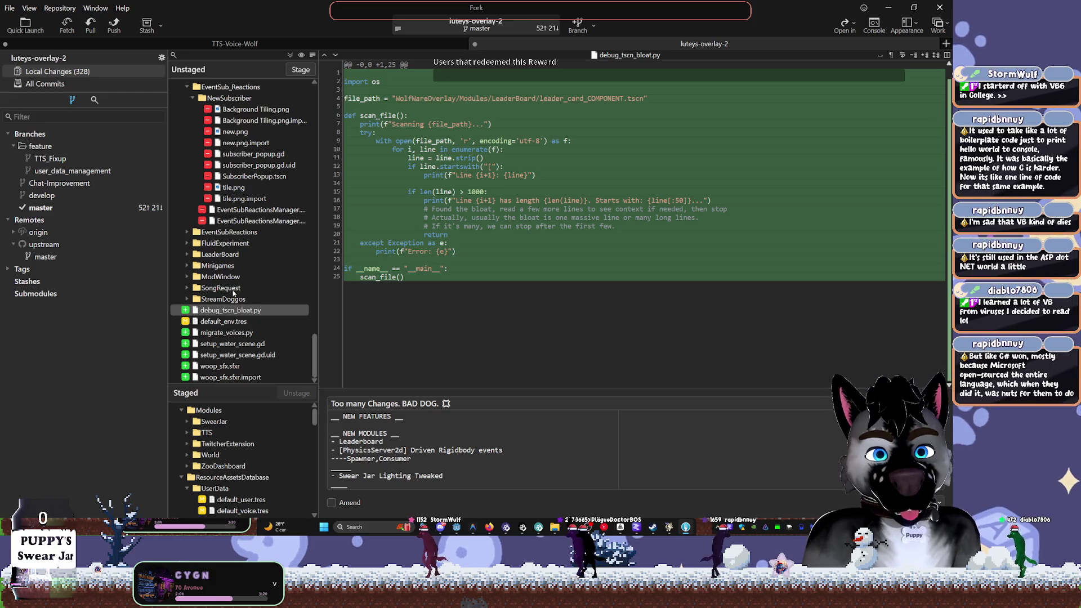
Collapse the EventSub_Reactions, Doodads, CaretakerBot and Modules folders in the Unstaged tree
{"action": "scroll", "coordinate": [239, 289], "scroll_direction": "up", "scroll_amount": 3}
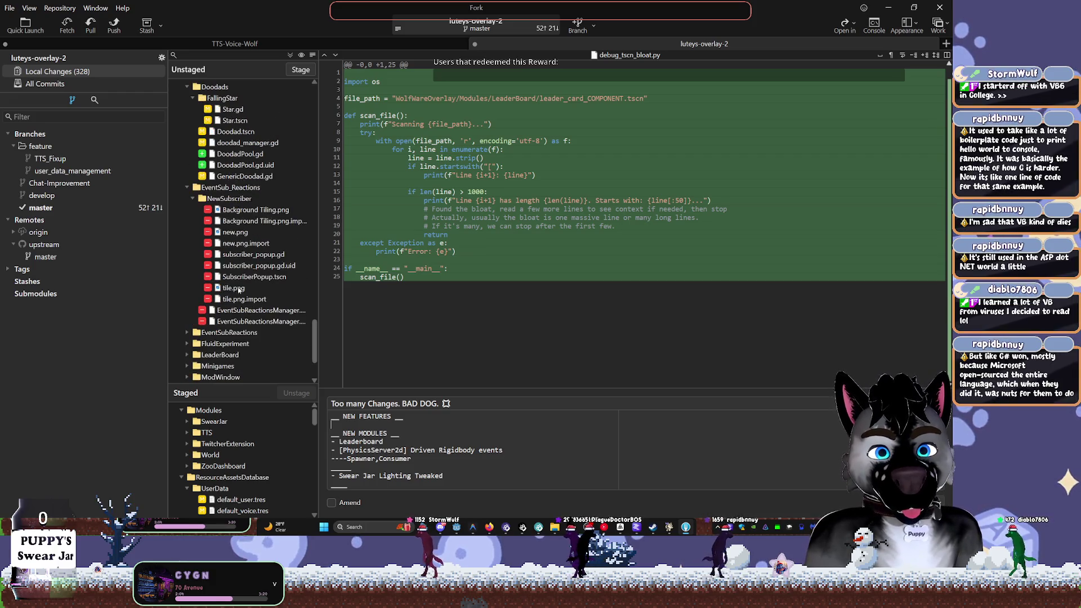
{"action": "left_click", "coordinate": [187, 188]}
{"action": "left_click", "coordinate": [186, 120]}
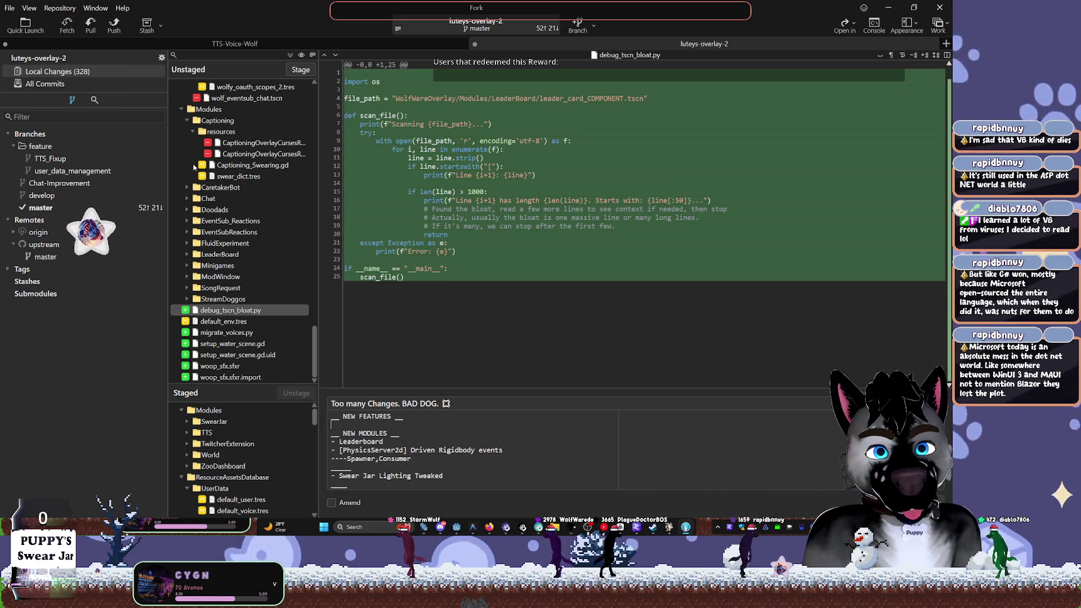
{"action": "left_click", "coordinate": [187, 154]}
{"action": "scroll", "coordinate": [181, 144], "scroll_direction": "up", "scroll_amount": 2}
{"action": "left_click", "coordinate": [181, 143]}
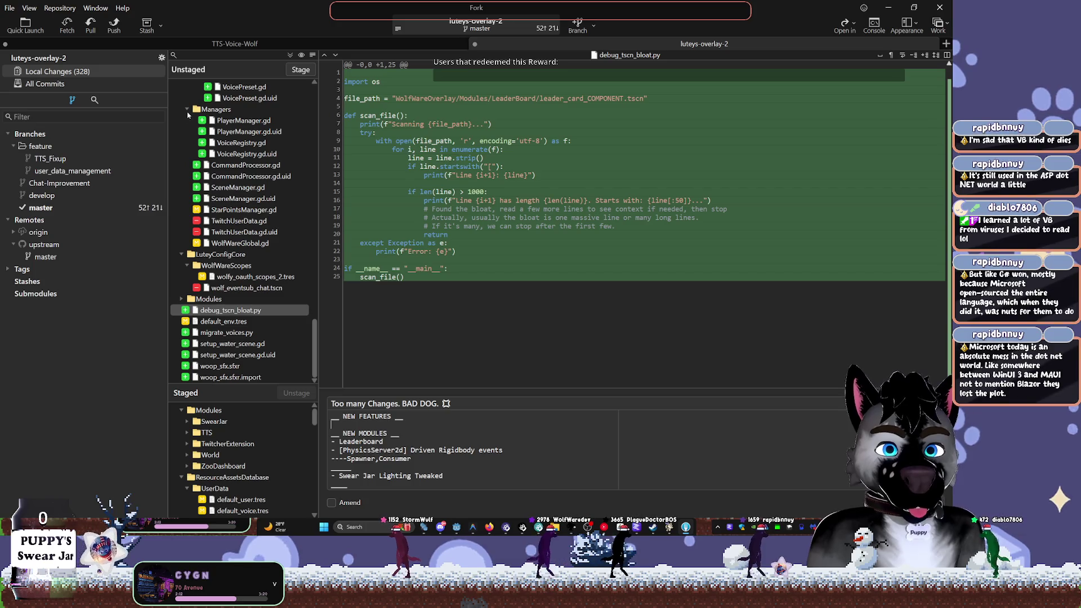
Re-expand Modules, select the StreamDoggos folder, and place the caret in the commit description
{"action": "left_click", "coordinate": [181, 299]}
{"action": "scroll", "coordinate": [182, 303], "scroll_direction": "down", "scroll_amount": 3}
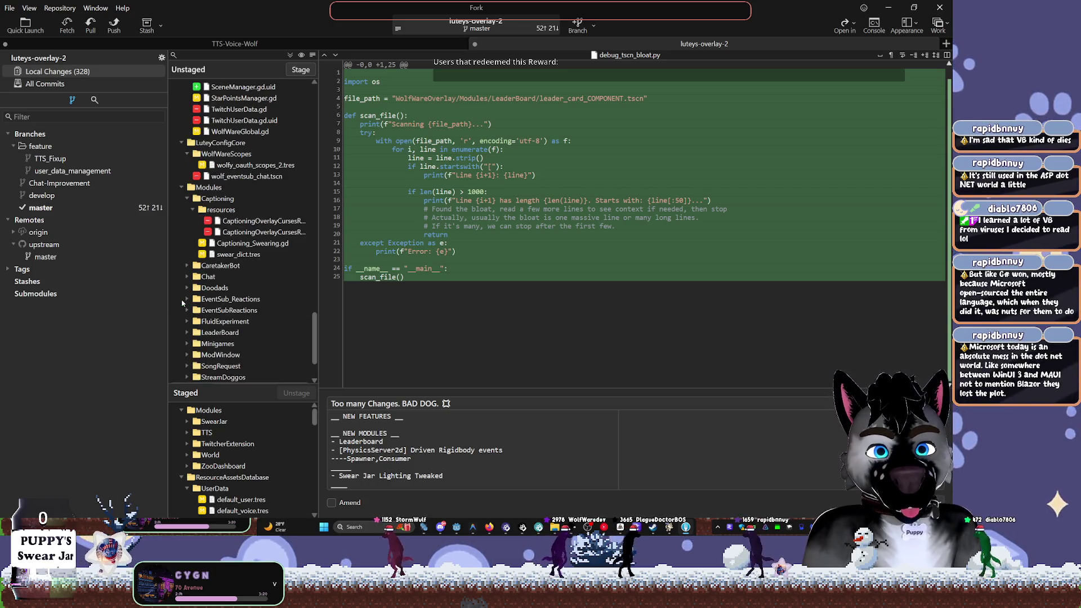
{"action": "scroll", "coordinate": [206, 232], "scroll_direction": "down", "scroll_amount": 2}
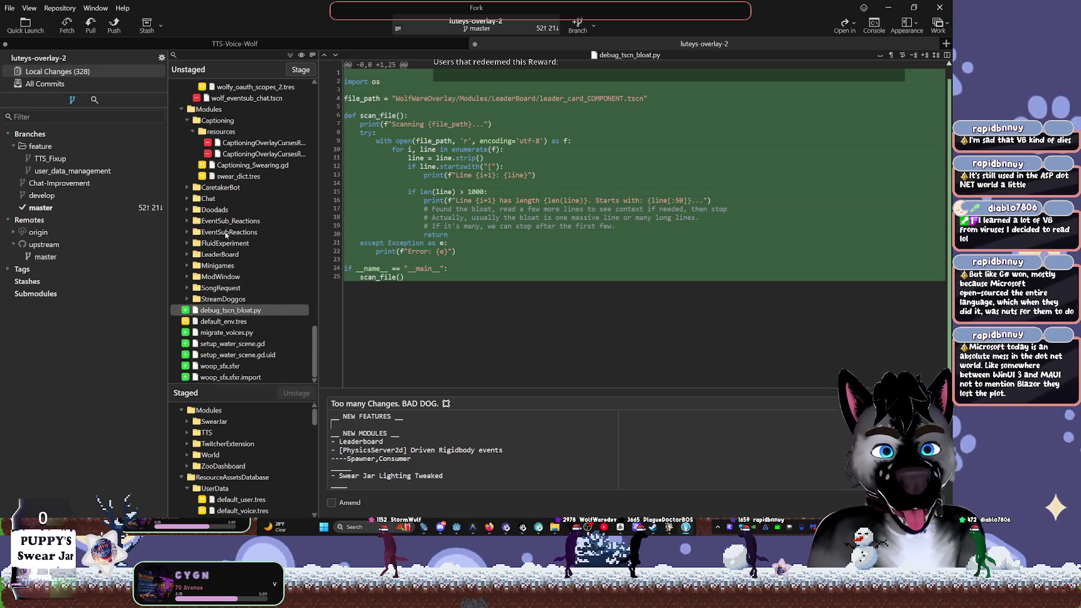
{"action": "left_click", "coordinate": [216, 299]}
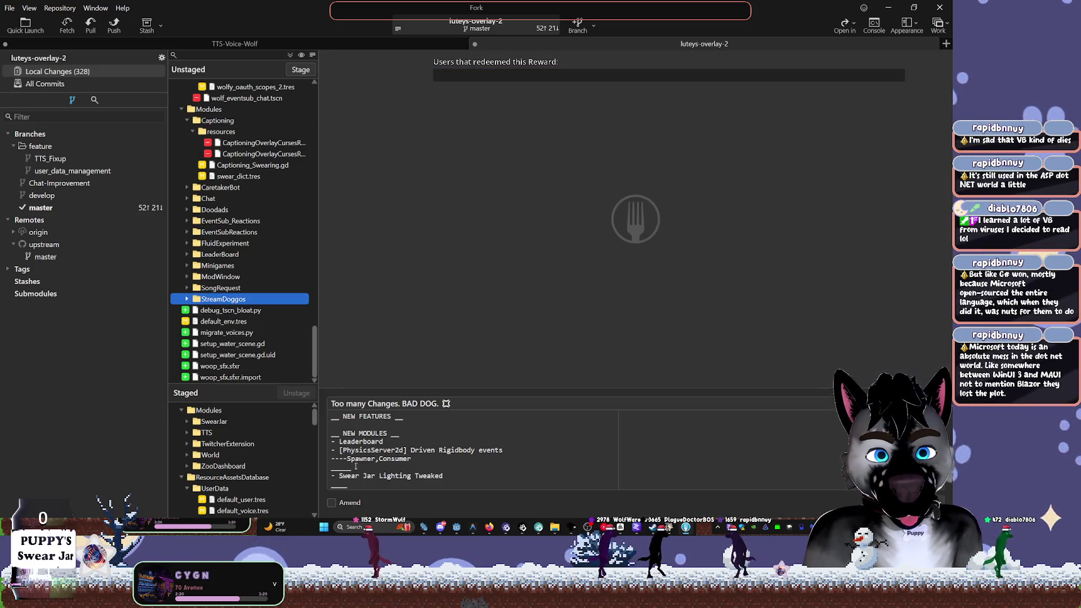
{"action": "left_click", "coordinate": [444, 480]}
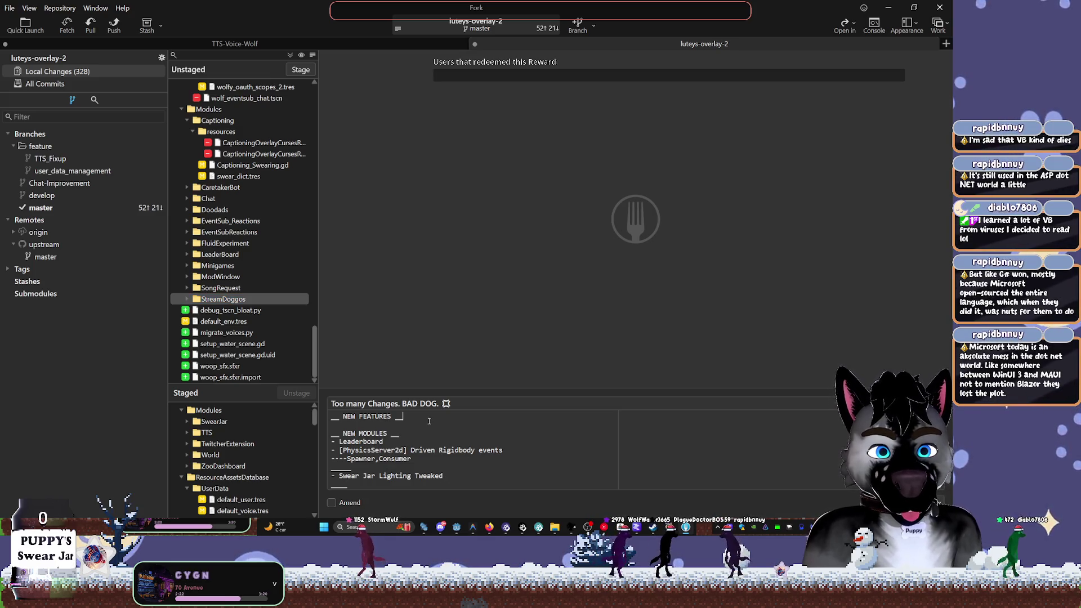
Add '?? WHERES THE MUZZLE?!' under NEW FEATURES in the commit description, followed by a new line
{"action": "key", "text": "Return"}
{"action": "type", "text": "-"}
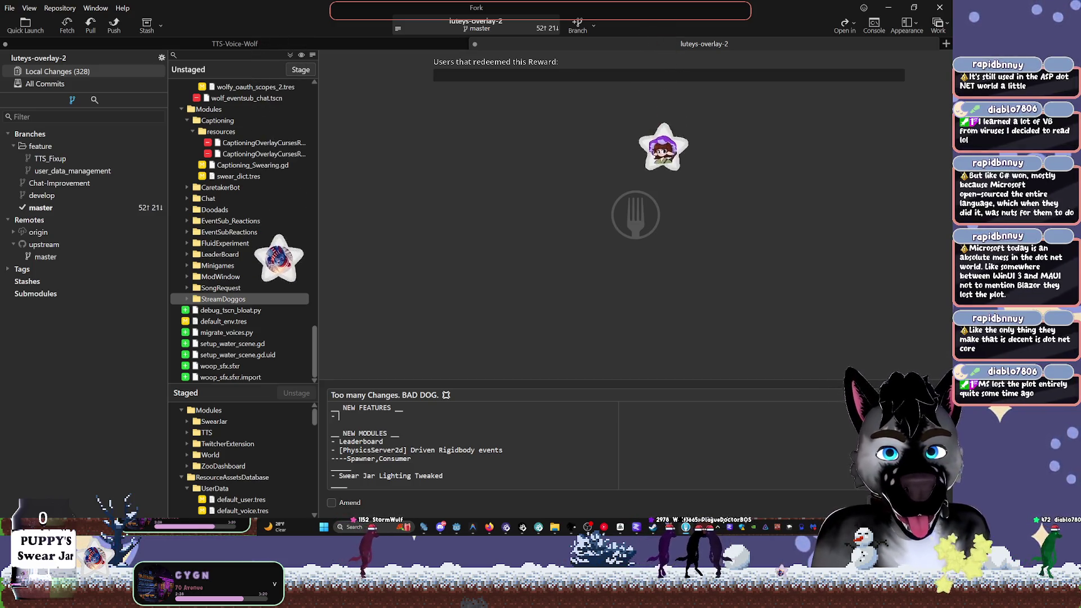
{"action": "key", "text": "BackSpace"}
{"action": "key", "text": "BackSpace"}
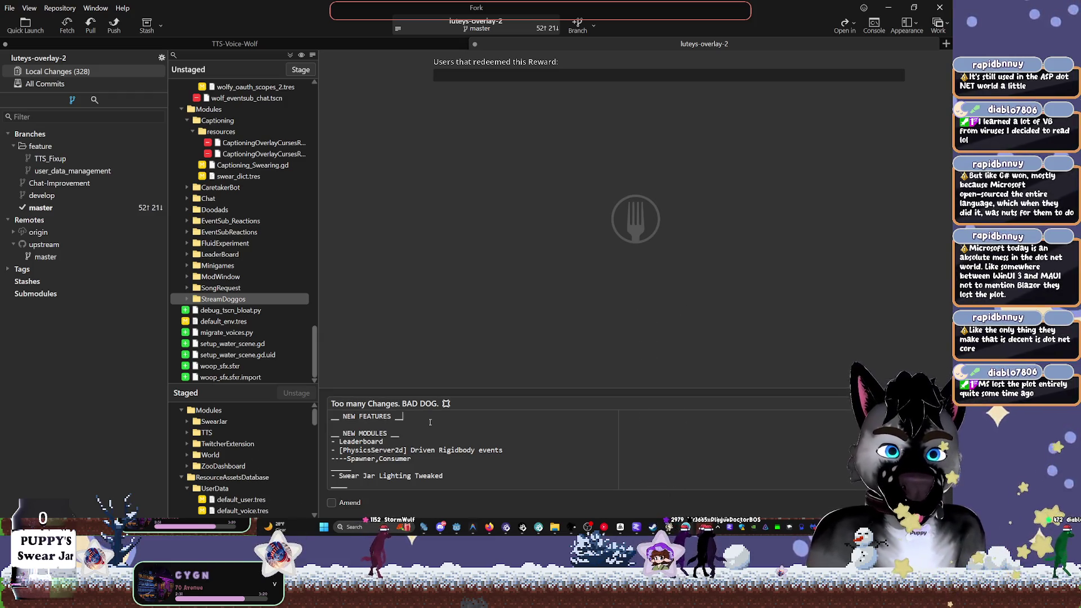
{"action": "key", "text": "Return"}
{"action": "type", "text": "??"}
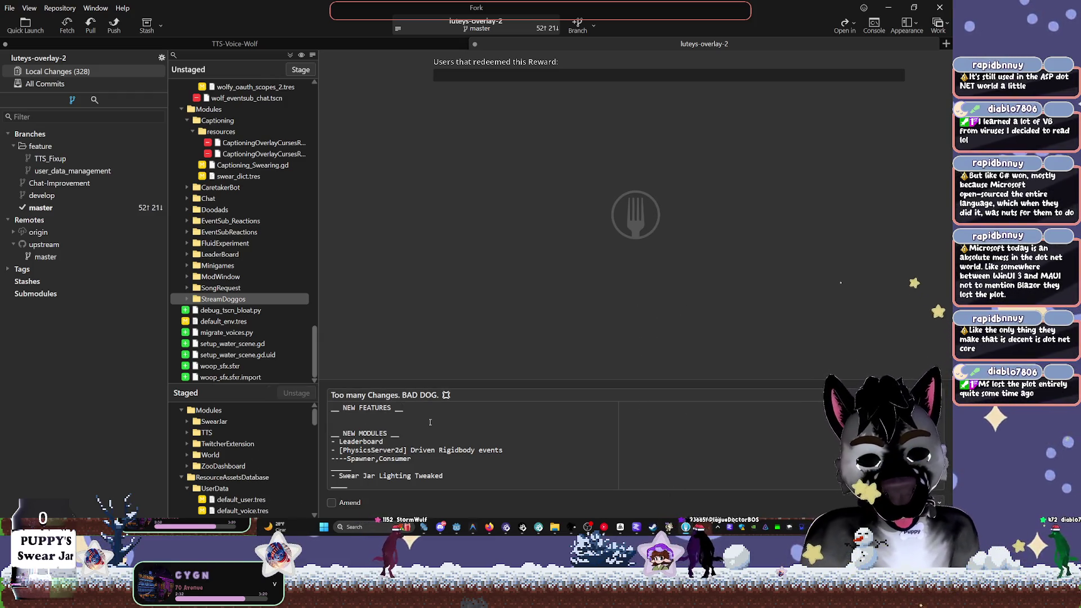
{"action": "left_click", "coordinate": [224, 299]}
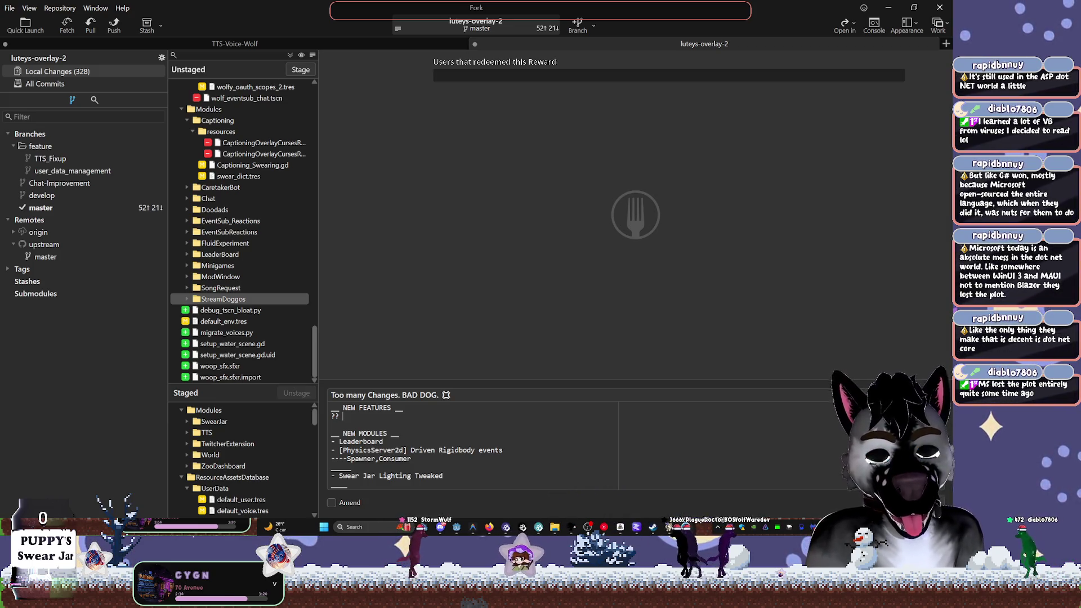
{"action": "left_click", "coordinate": [342, 416]}
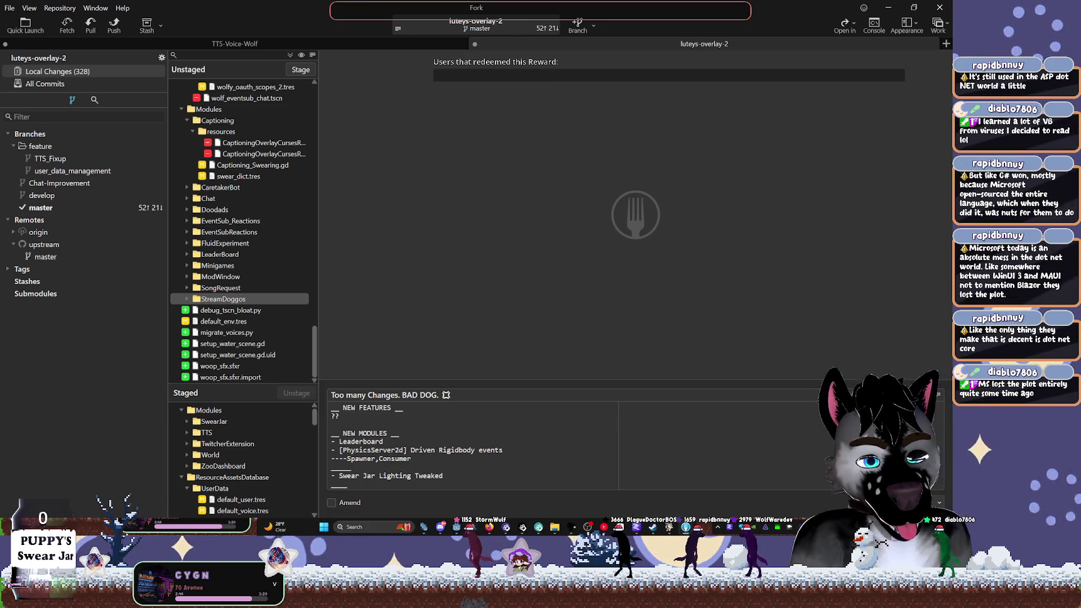
{"action": "type", "text": " WH"}
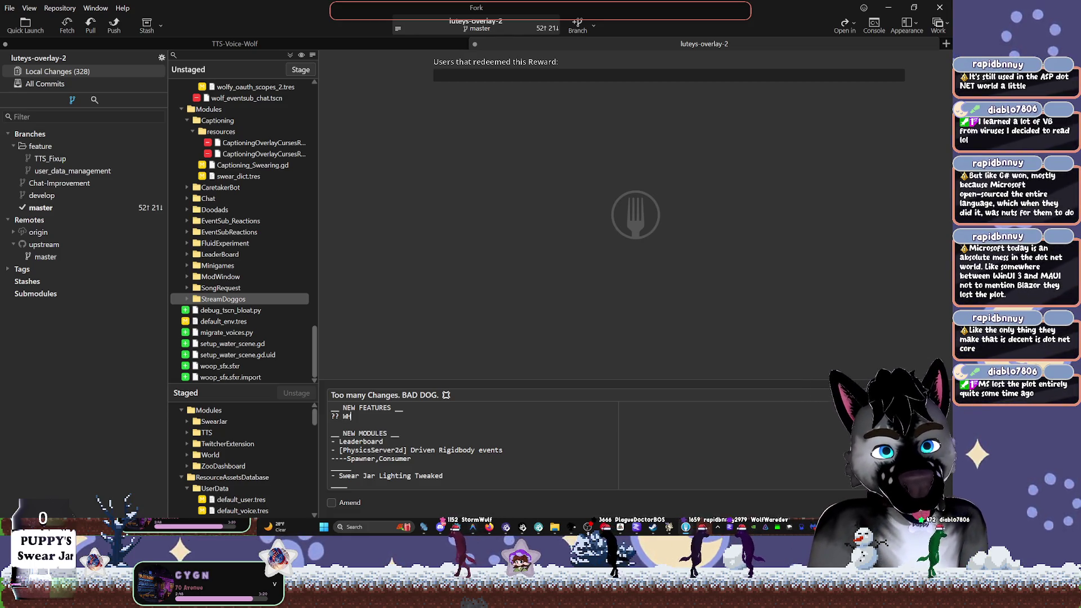
{"action": "type", "text": "ERES THE MUZZLE?!"}
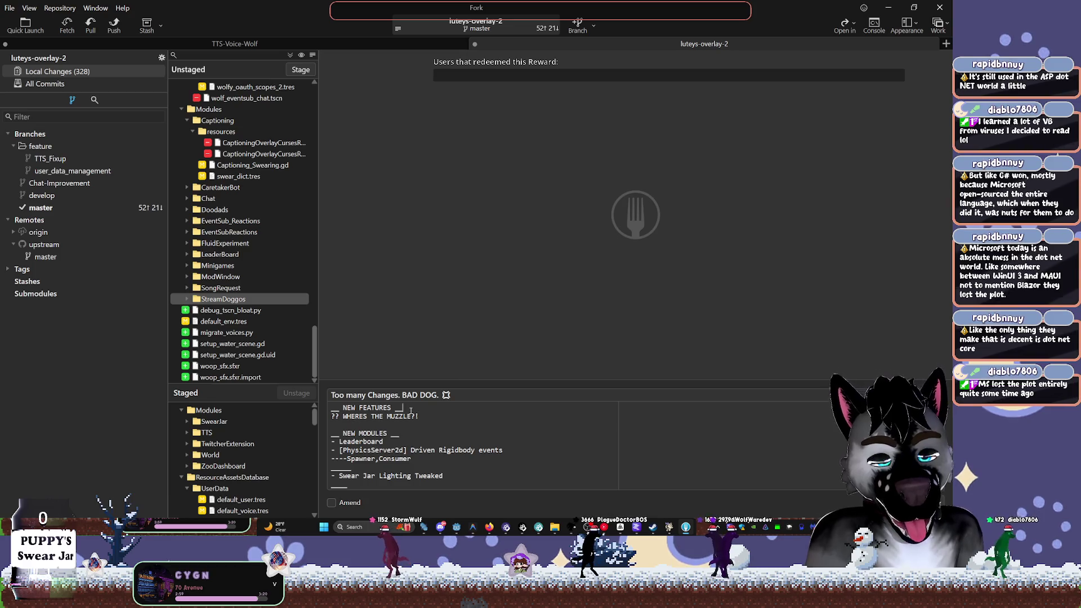
{"action": "key", "text": "Return"}
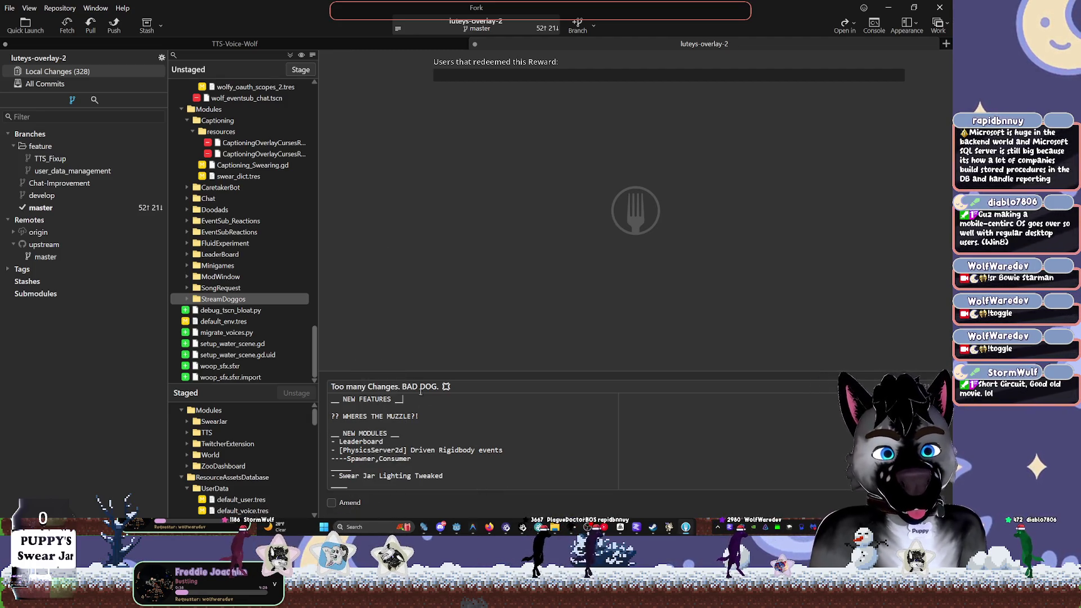
{"action": "key", "text": "BackSpace"}
{"action": "key", "text": "End"}
{"action": "key", "text": "Return"}
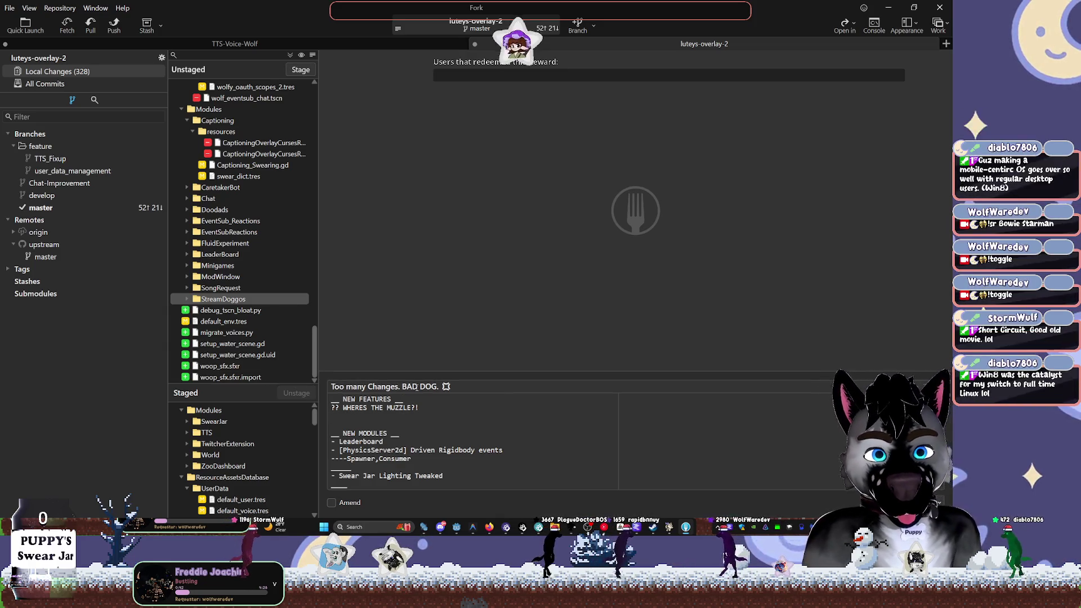
Add '- AI LLM BACKEND' with the sub-line '--- Currently LM Studio. Expanding to RECModels next'
{"action": "type", "text": "AI "}
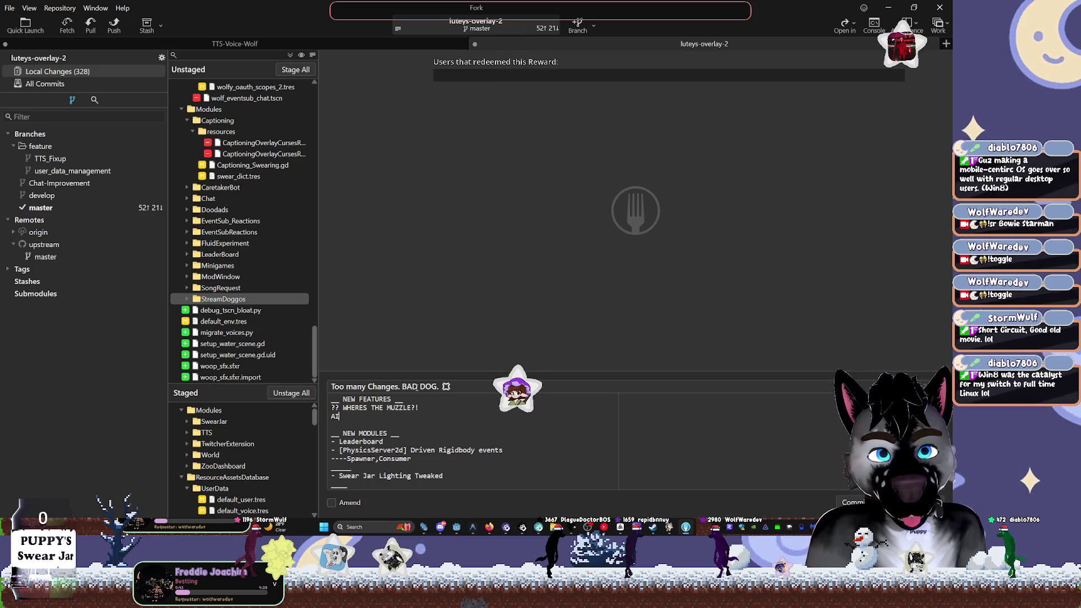
{"action": "type", "text": "LLM BACKEND"}
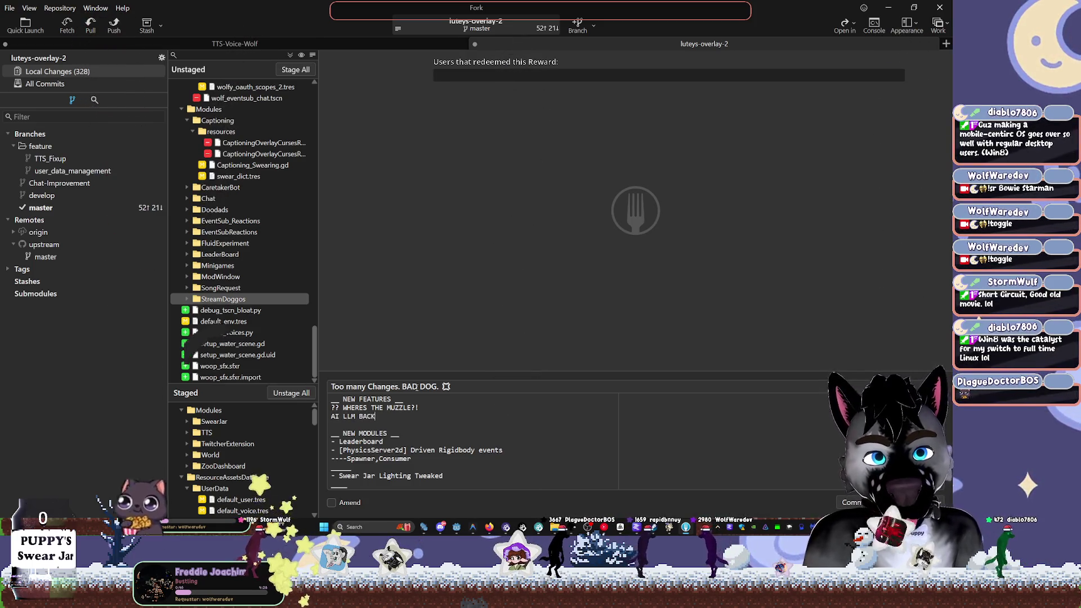
{"action": "key", "text": "Home"}
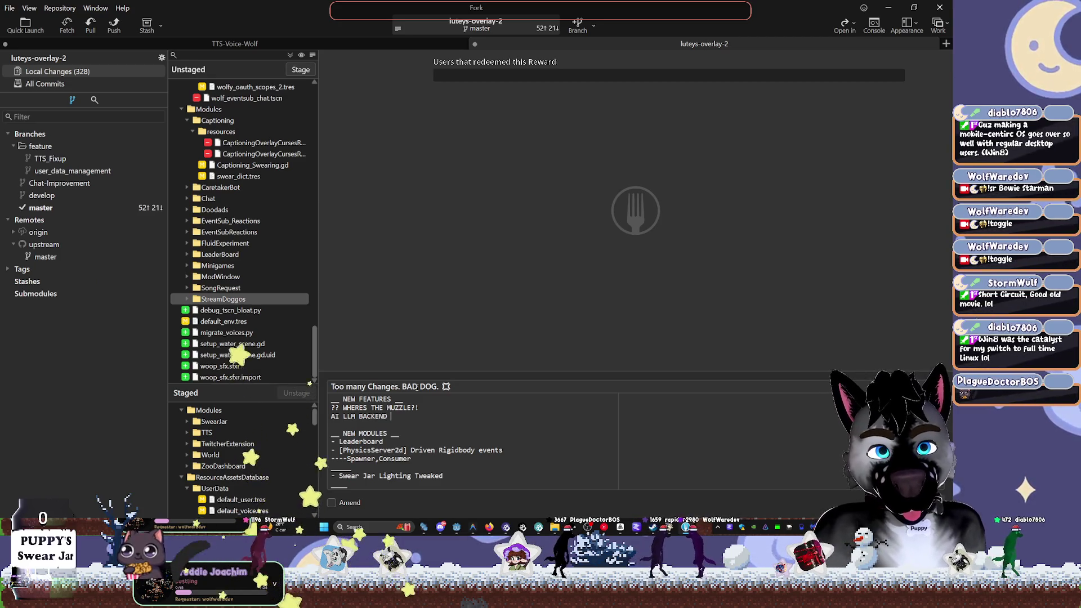
{"action": "type", "text": "-"}
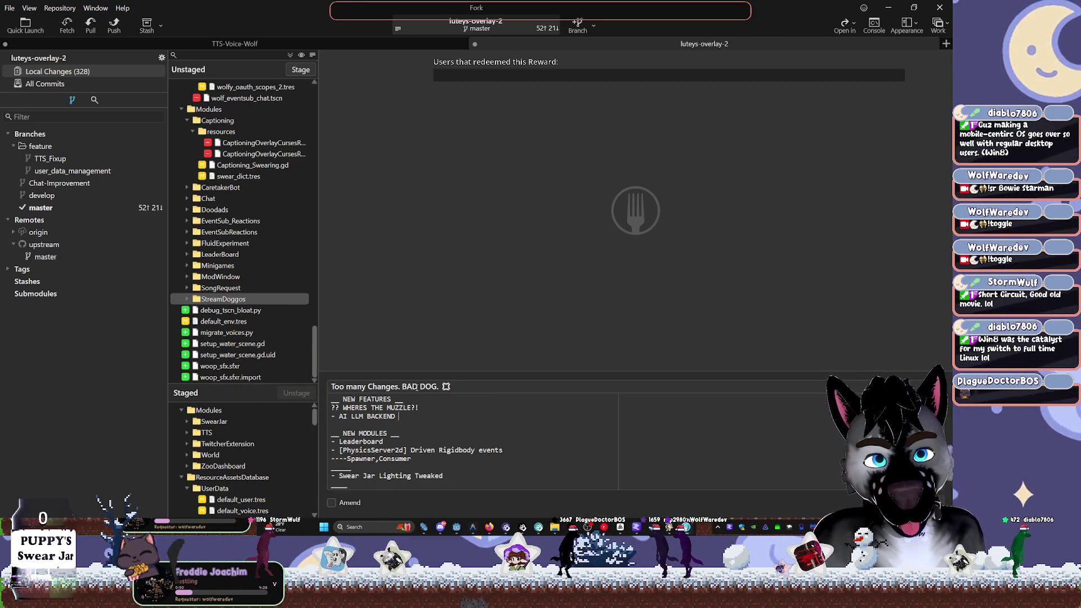
{"action": "key", "text": "End"}
{"action": "key", "text": "Return"}
{"action": "type", "text": "--"}
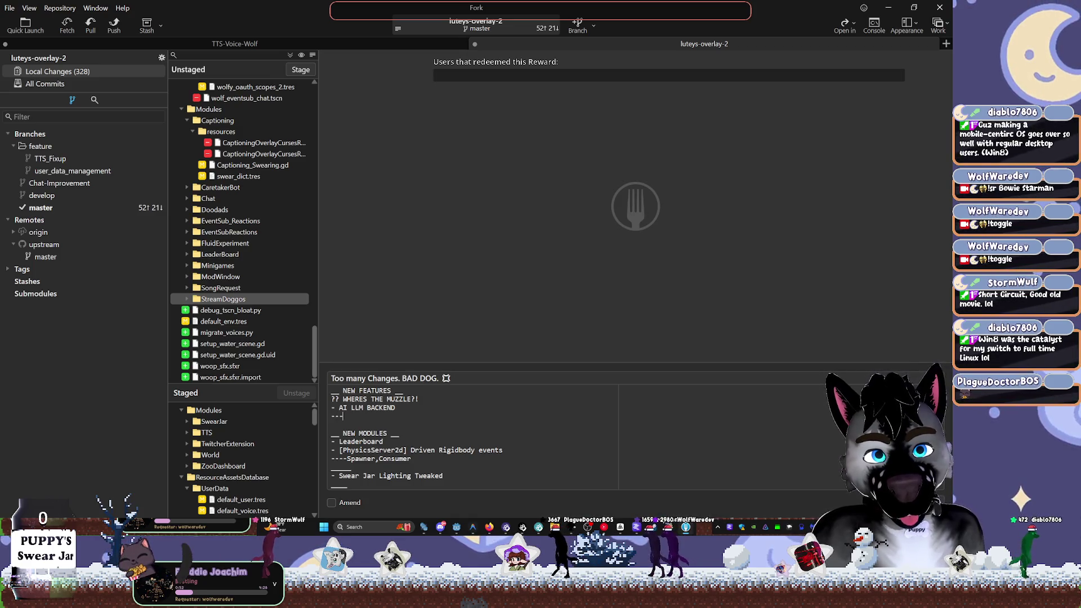
{"action": "type", "text": "- Current"}
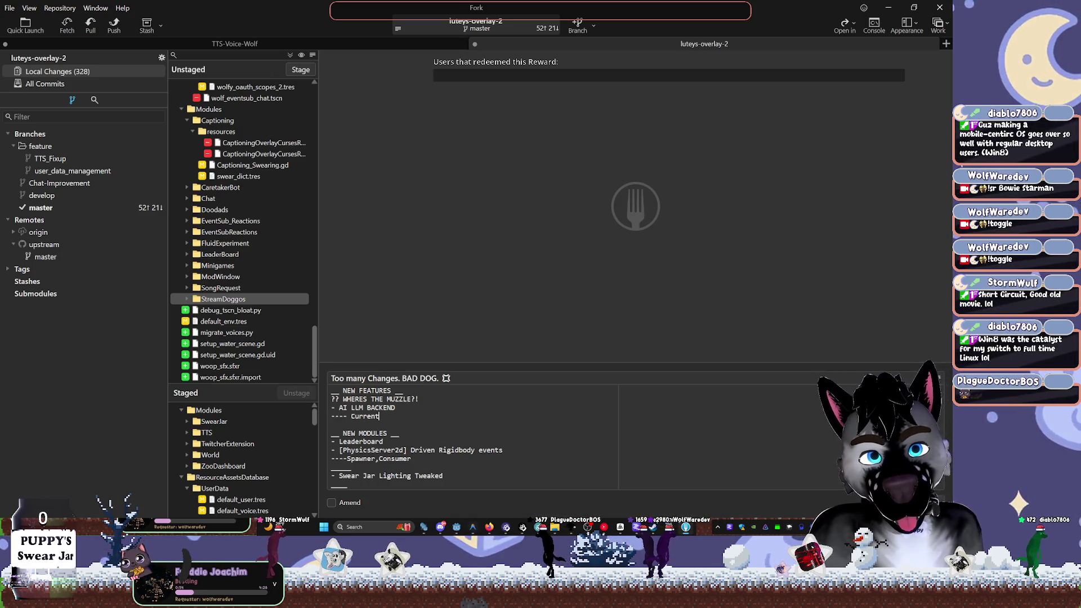
{"action": "type", "text": "ly LM Studio"}
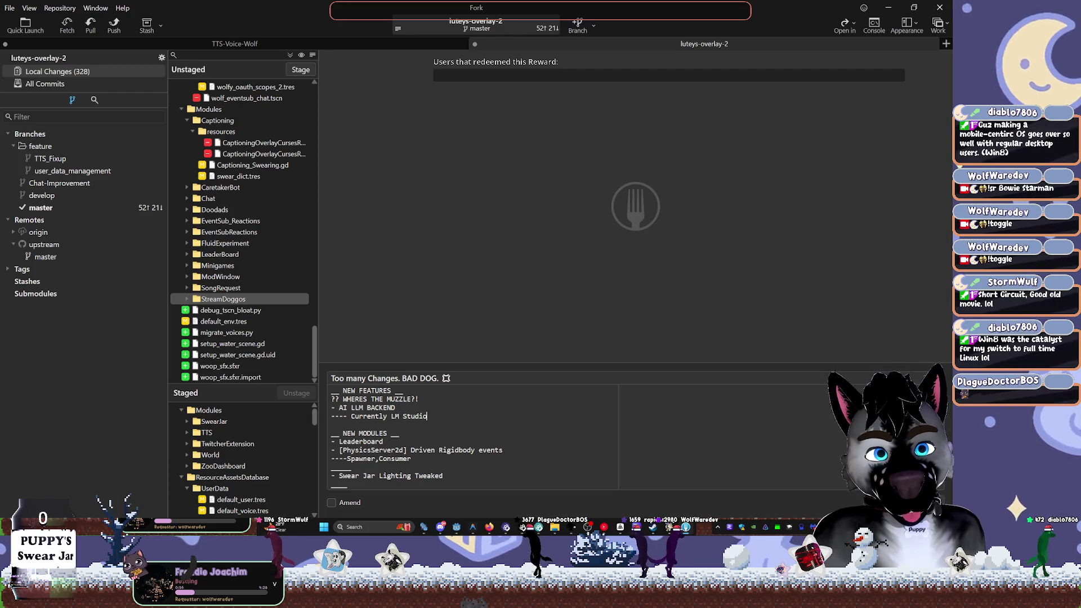
{"action": "type", "text": ". Expanding to RE"}
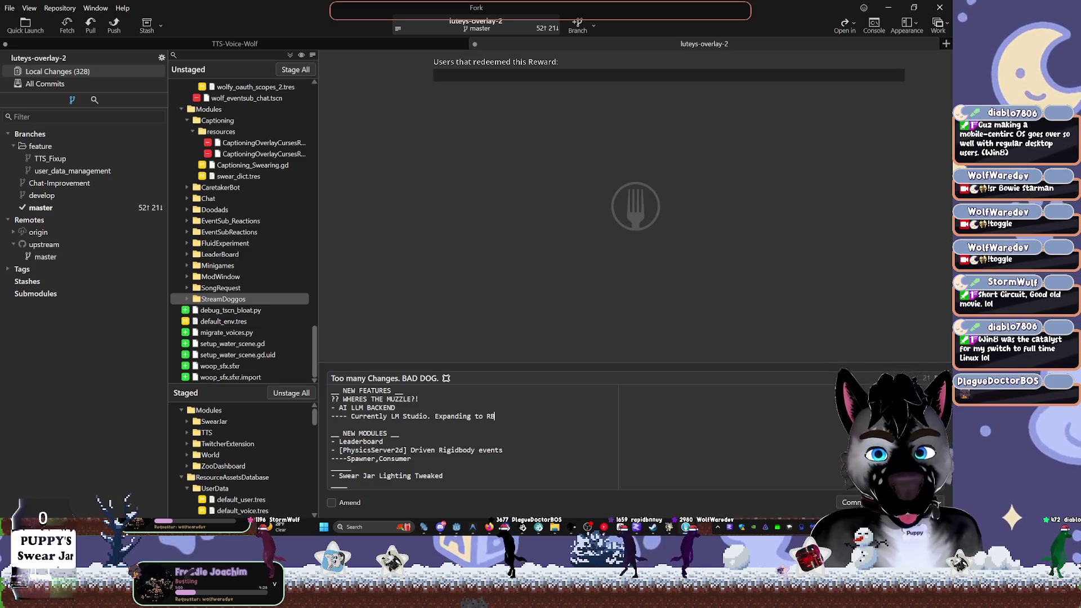
{"action": "key", "text": "BackSpace"}
{"action": "type", "text": "VC"}
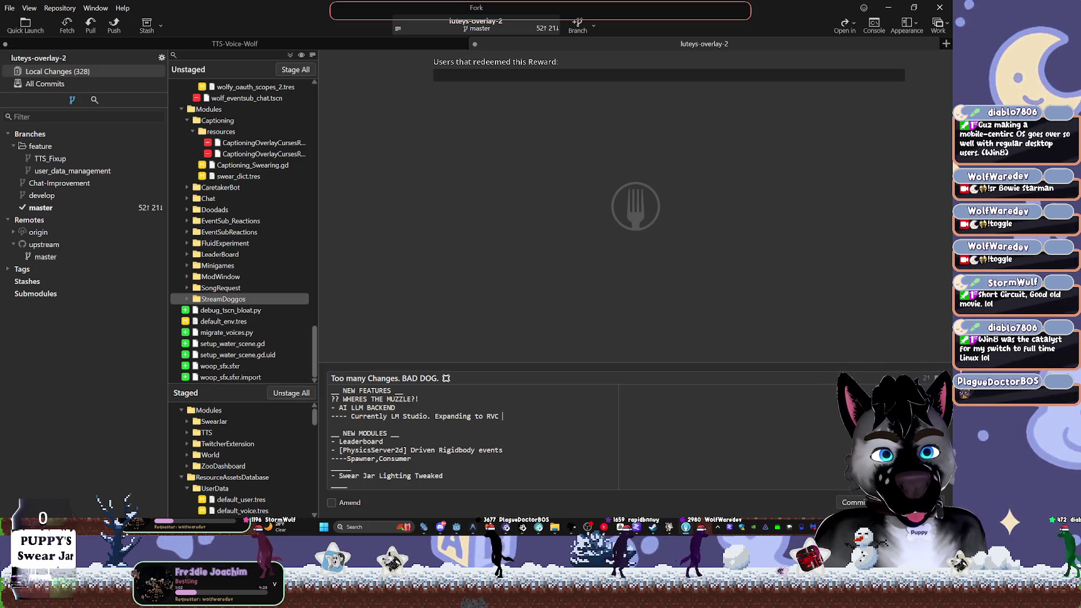
{"action": "type", "text": "Models net"}
{"action": "key", "text": "BackSpace"}
{"action": "type", "text": "xt"}
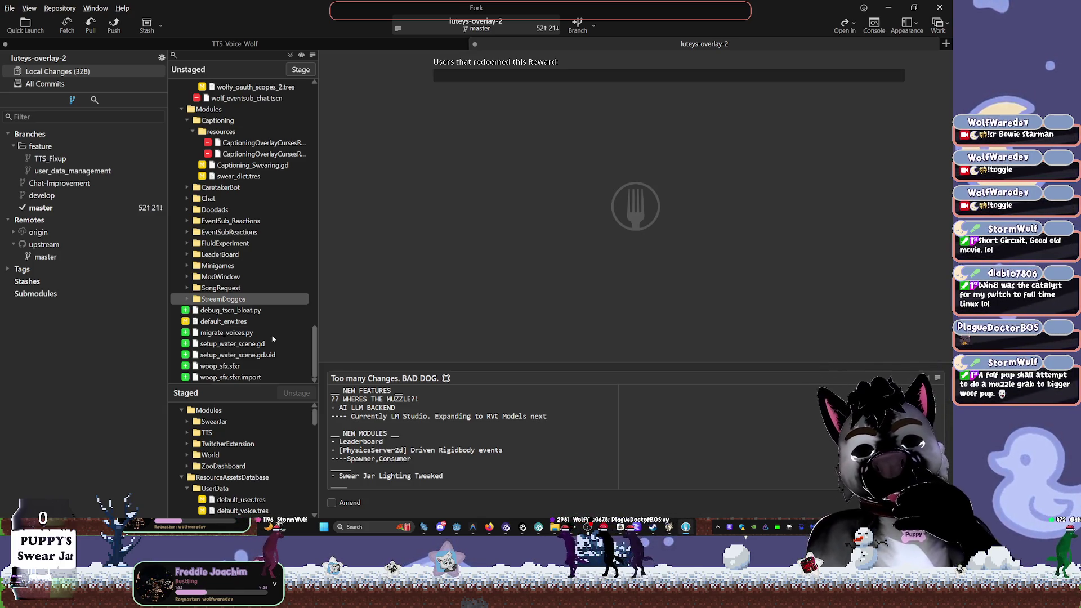
{"action": "type", "text": "1"}
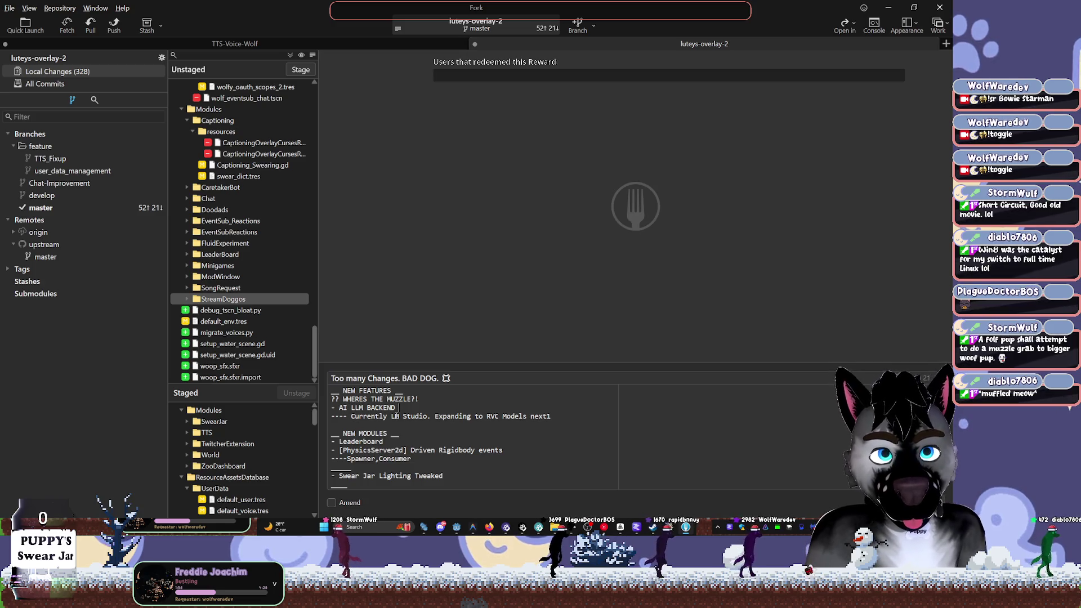
{"action": "type", "text": "\""}
Make the entry 'AI LLM BACKEND bot' and add sub-line '---- Sys Prompt Set to "caretaker" type agent'
{"action": "key", "text": "BackSpace"}
{"action": "type", "text": "bot"}
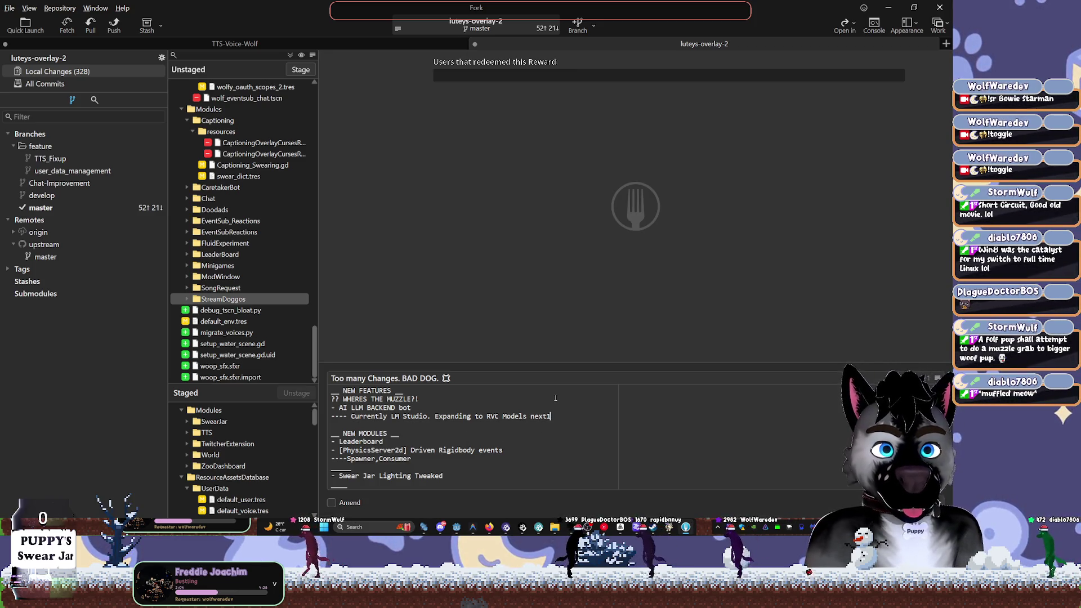
{"action": "key", "text": "Return"}
{"action": "type", "text": "----"}
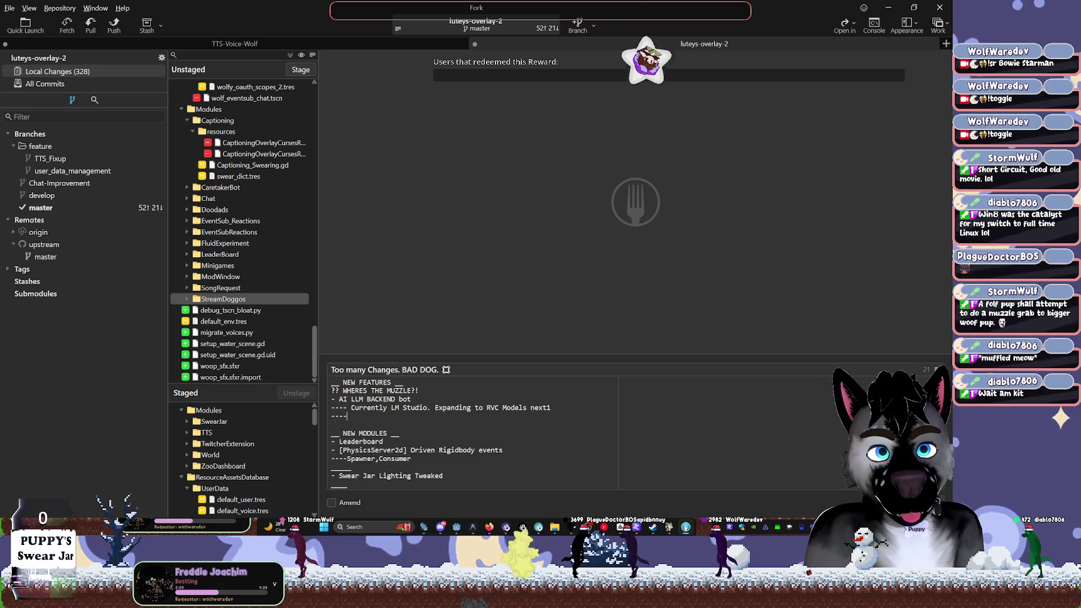
{"action": "type", "text": " Syst"}
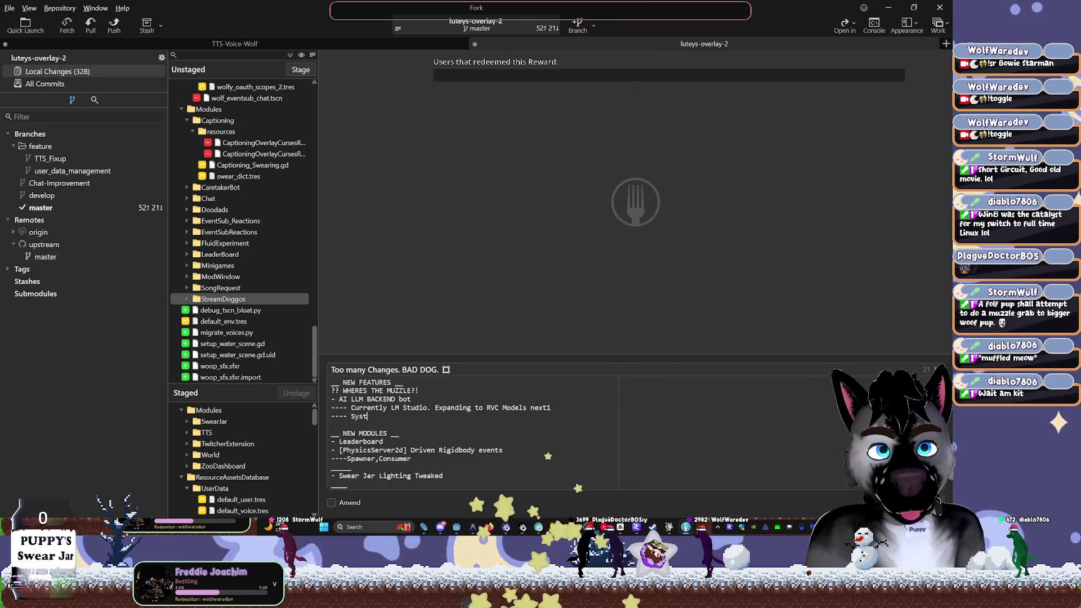
{"action": "key", "text": "BackSpace"}
{"action": "type", "text": "Prompt Set to \"caretaker\" t"}
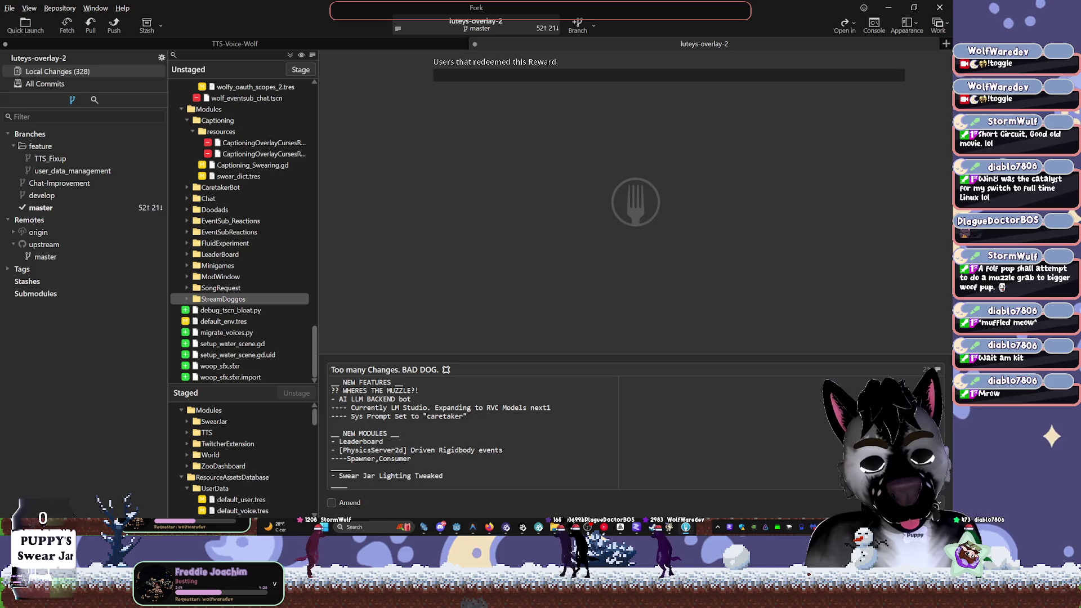
{"action": "type", "text": "ype agent"}
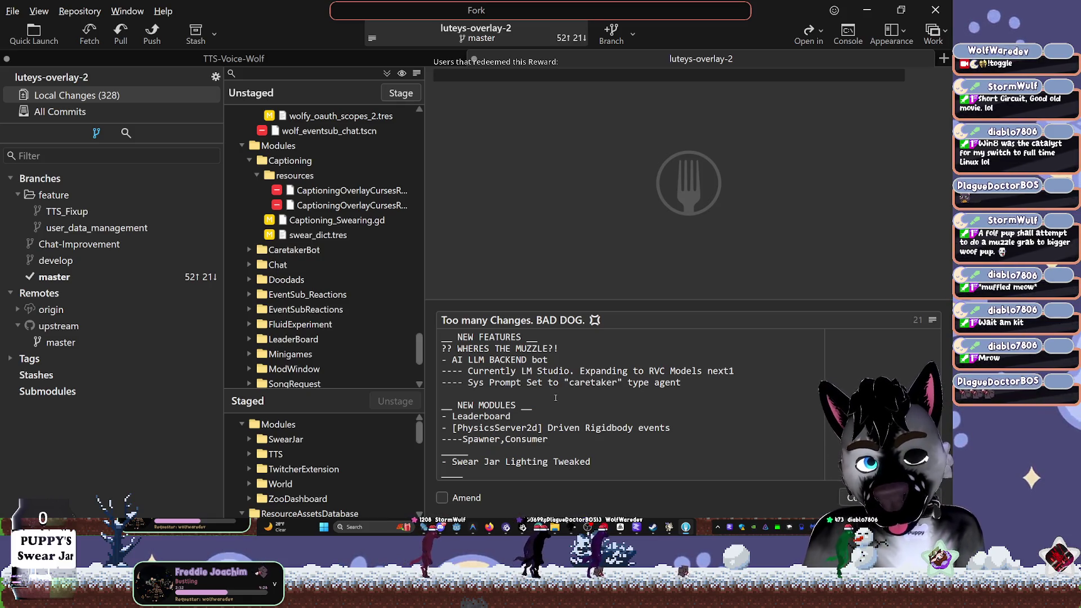
Expand the CaretakerBot folder and stage it with all its files
{"action": "left_click", "coordinate": [548, 418]}
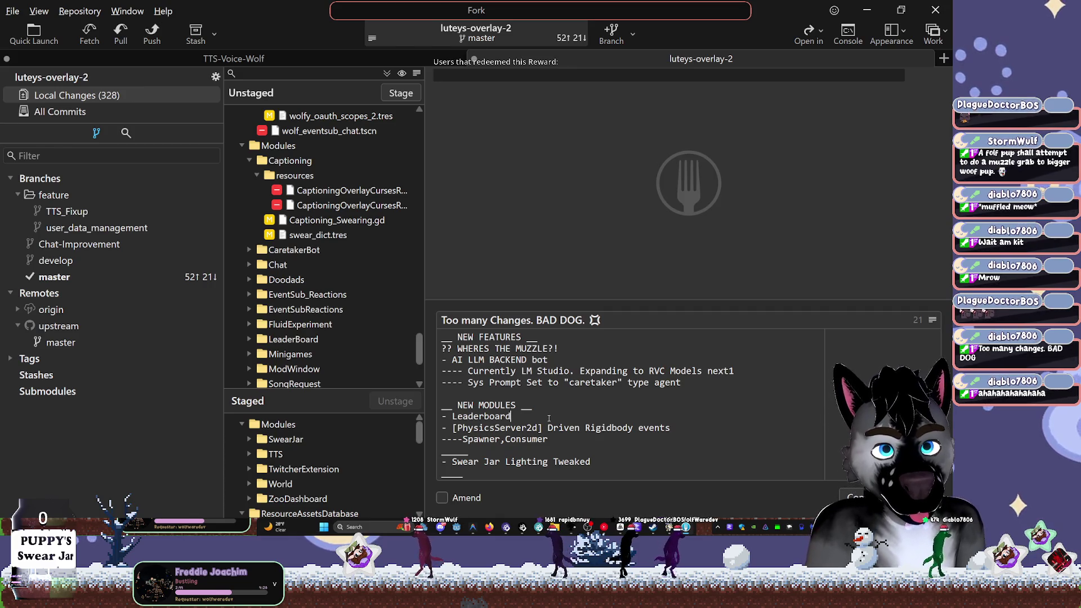
{"action": "left_click", "coordinate": [548, 417]}
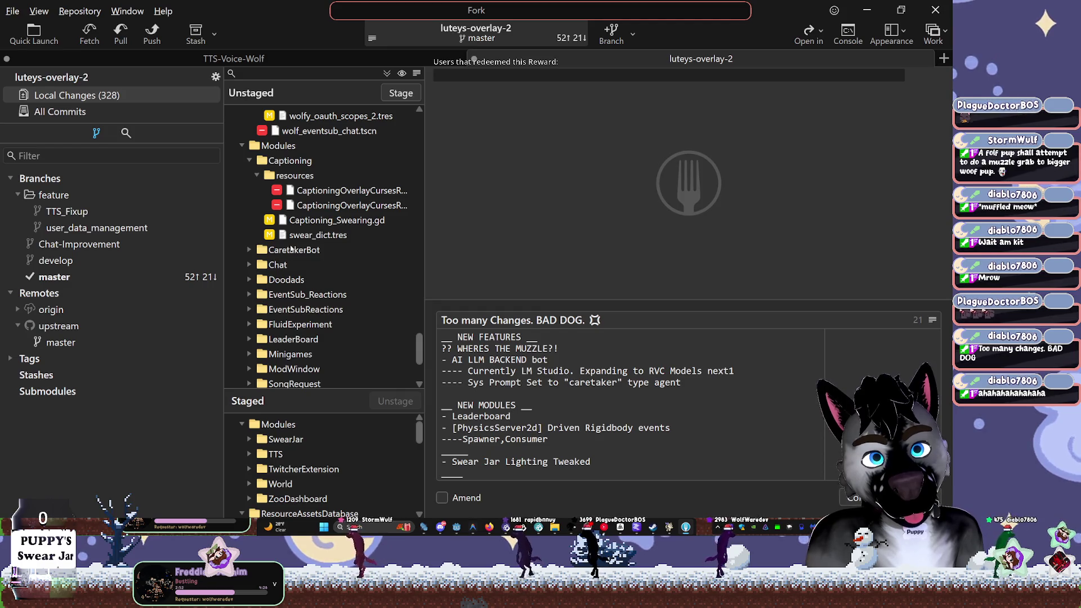
{"action": "left_click", "coordinate": [249, 252]}
{"action": "double_click", "coordinate": [275, 256]}
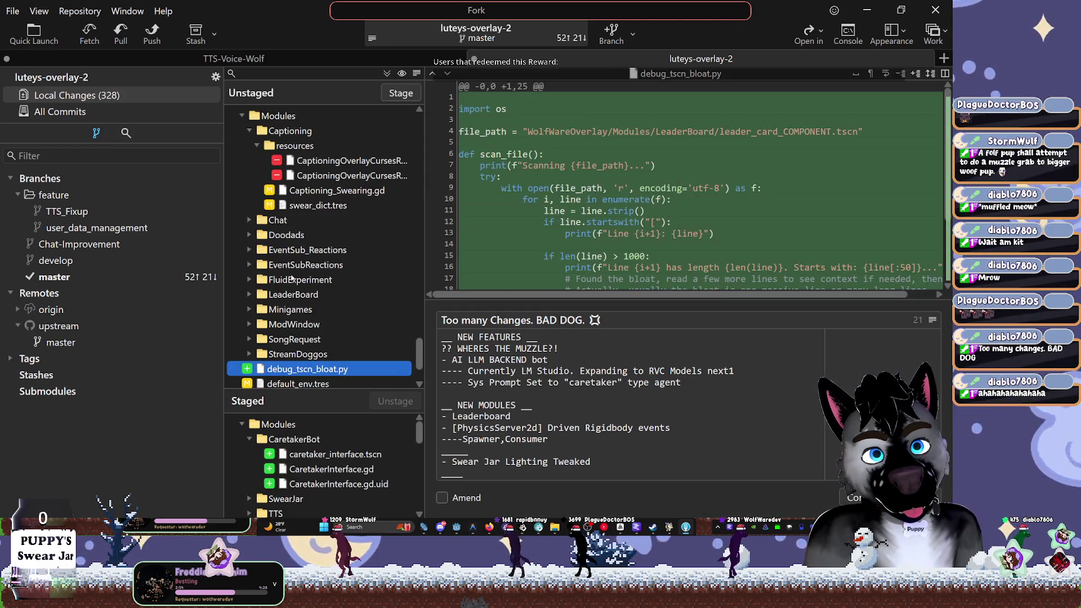
Inspect SongRequest, then collapse WolfWareOverlay's Assets, ChristmasUpdate, Core, LuteyConfigCore and Modules folders
{"action": "left_click", "coordinate": [269, 354]}
{"action": "left_click", "coordinate": [249, 340]}
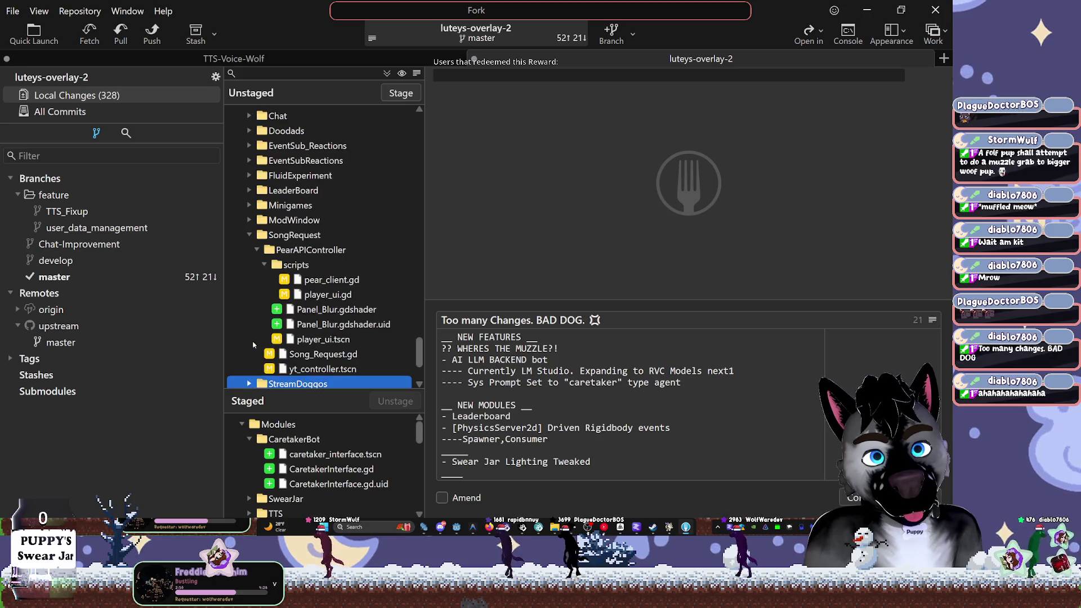
{"action": "left_click", "coordinate": [250, 236]}
{"action": "scroll", "coordinate": [251, 237], "scroll_direction": "up", "scroll_amount": 15}
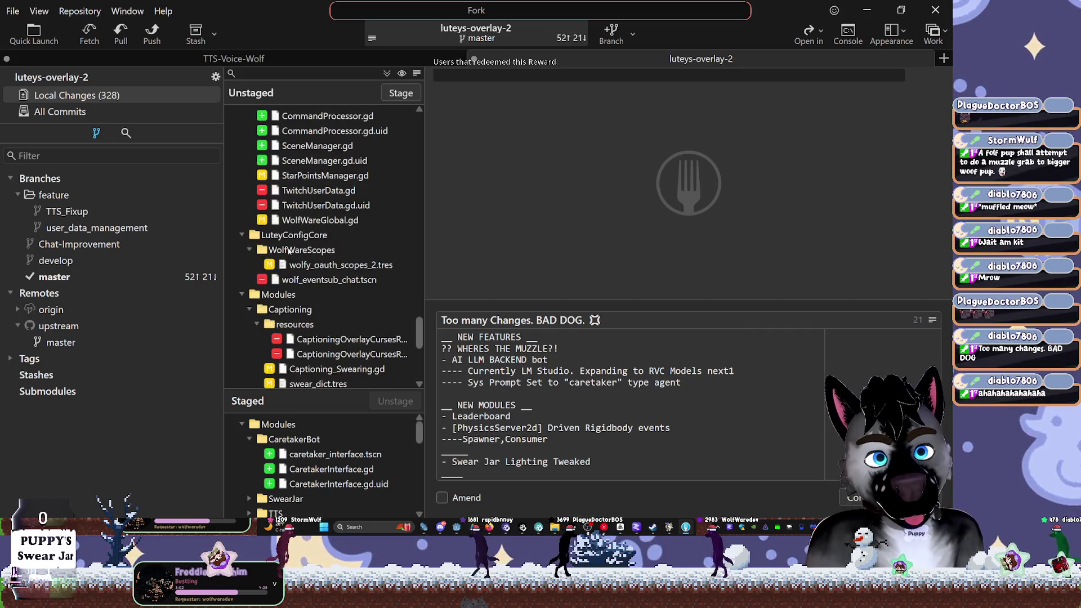
{"action": "scroll", "coordinate": [304, 251], "scroll_direction": "down", "scroll_amount": 4}
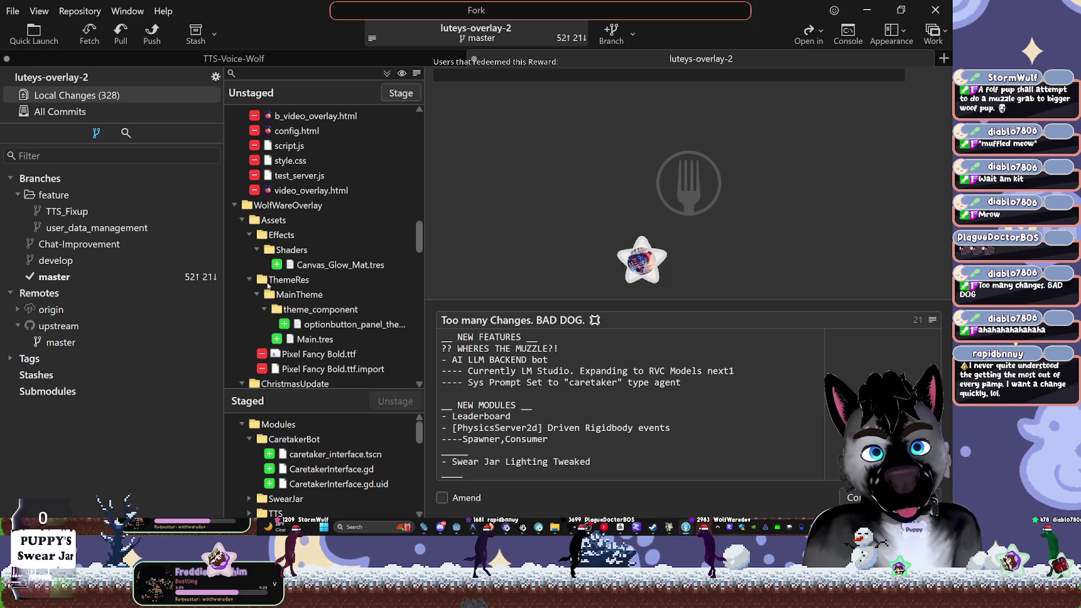
{"action": "left_click", "coordinate": [255, 205]}
{"action": "left_click", "coordinate": [242, 220]}
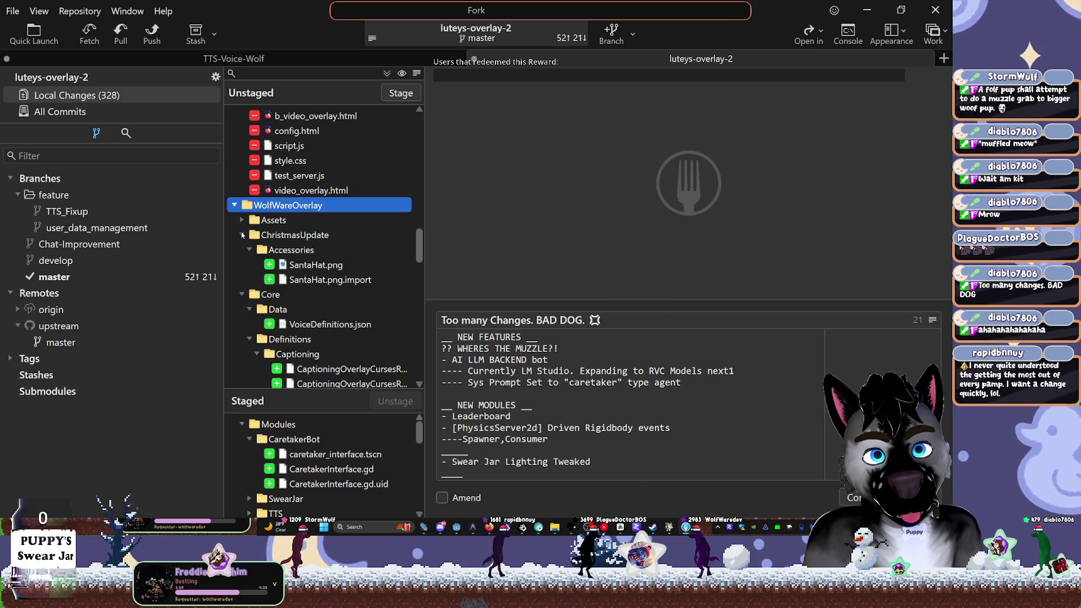
{"action": "left_click", "coordinate": [242, 235]}
{"action": "left_click", "coordinate": [242, 249]}
{"action": "left_click", "coordinate": [242, 265]}
{"action": "left_click", "coordinate": [242, 279]}
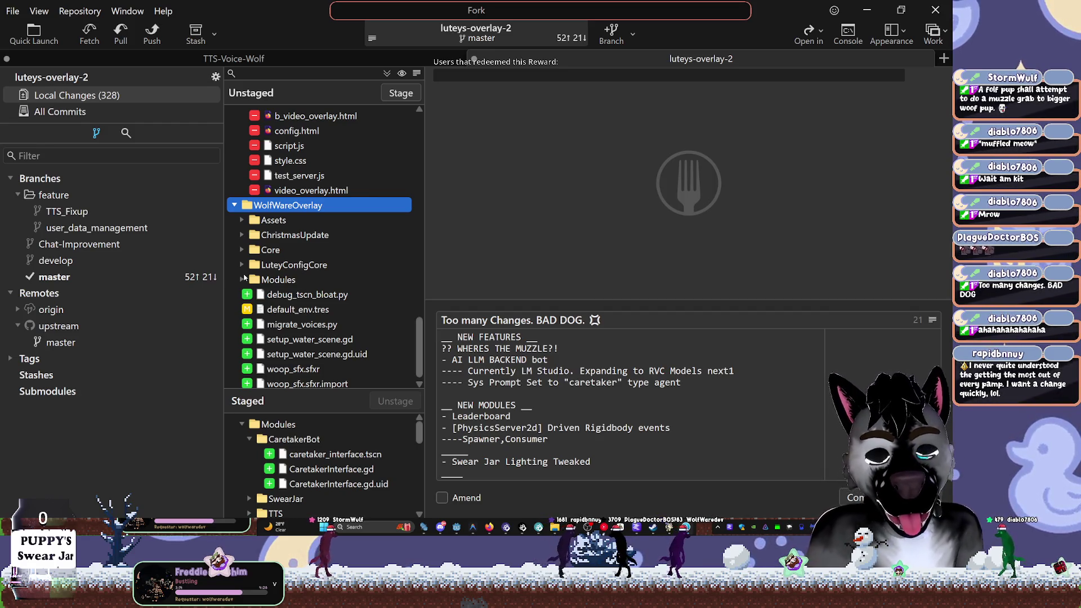
Review woop_sfx.sfxr.import, then expand Modules > StreamDoggos > Accessories to reveal SantaHat.tscn
{"action": "scroll", "coordinate": [270, 290], "scroll_direction": "down", "scroll_amount": 1}
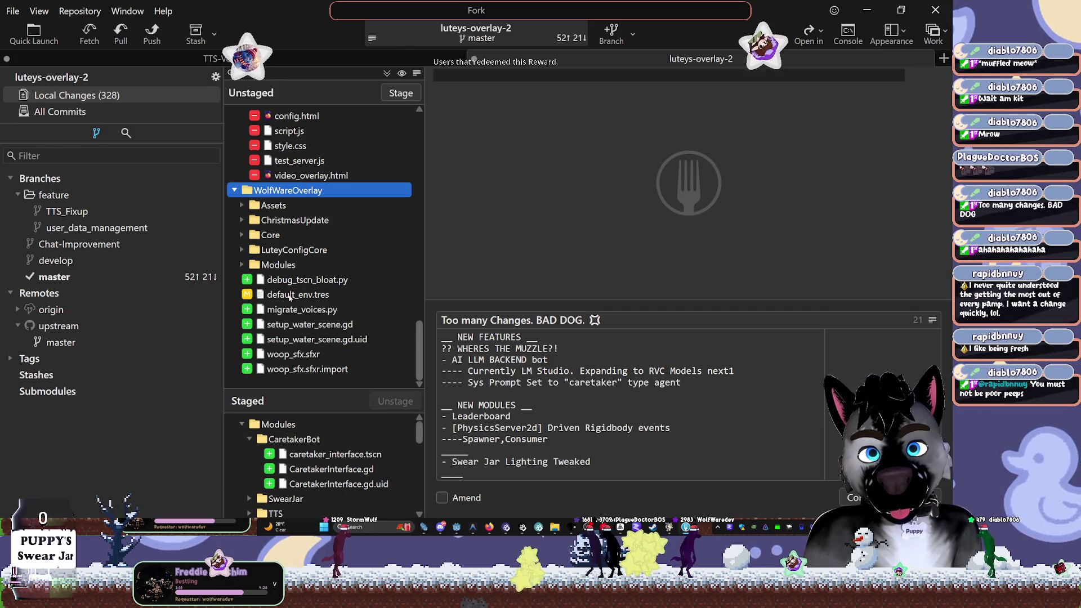
{"action": "left_click", "coordinate": [301, 370]}
{"action": "key", "text": "Up"}
{"action": "key", "text": "Up"}
{"action": "key", "text": "Up"}
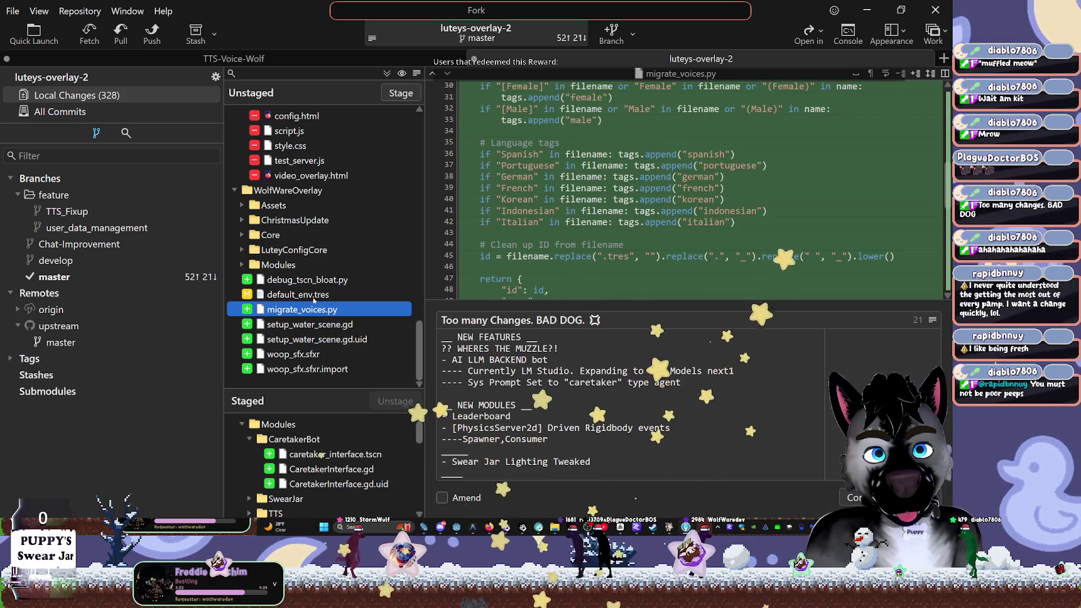
{"action": "left_click", "coordinate": [242, 265]}
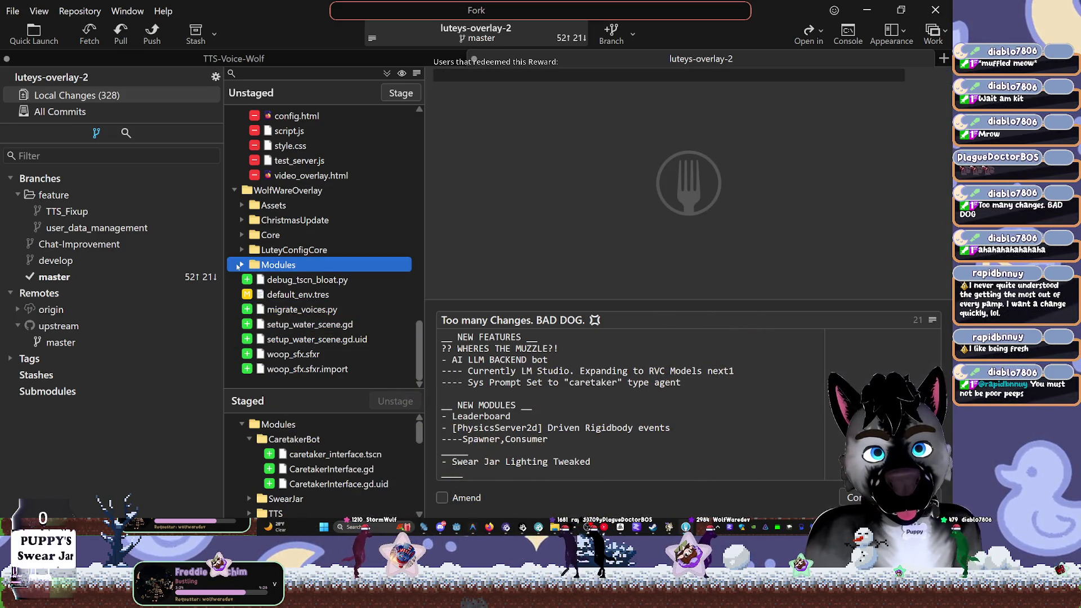
{"action": "left_click", "coordinate": [239, 265]}
{"action": "scroll", "coordinate": [279, 309], "scroll_direction": "down", "scroll_amount": 2}
{"action": "left_click", "coordinate": [290, 279]}
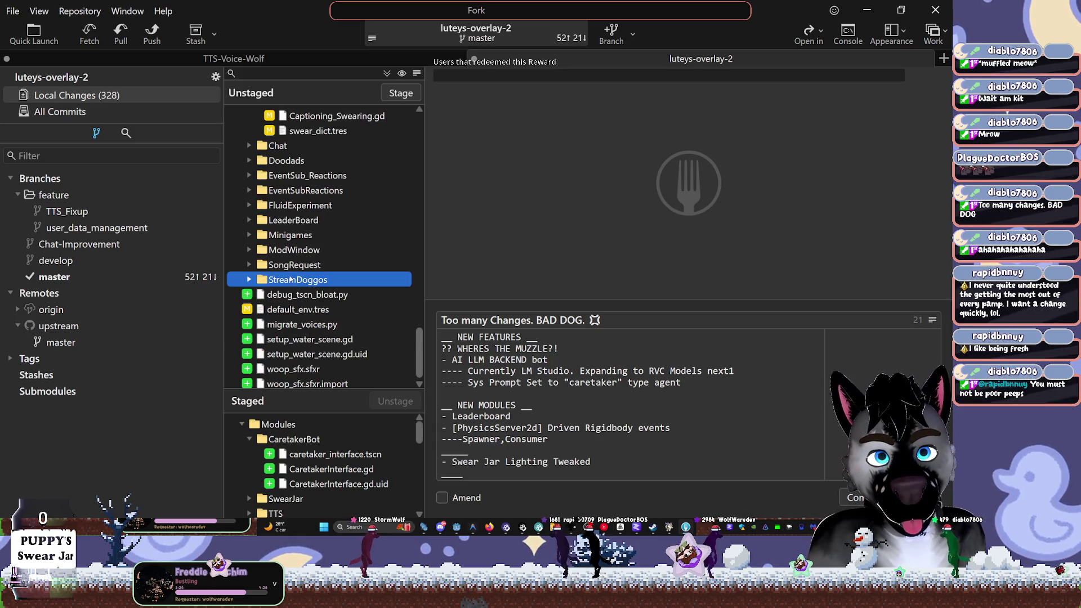
{"action": "left_click", "coordinate": [249, 280]}
{"action": "scroll", "coordinate": [302, 261], "scroll_direction": "down", "scroll_amount": 2}
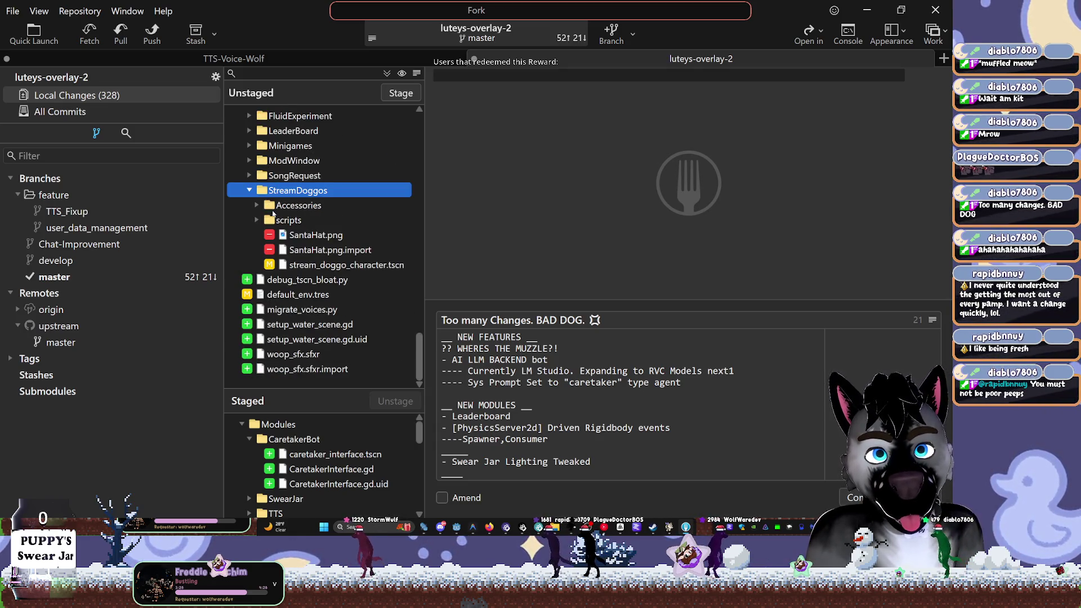
{"action": "left_click", "coordinate": [276, 209]}
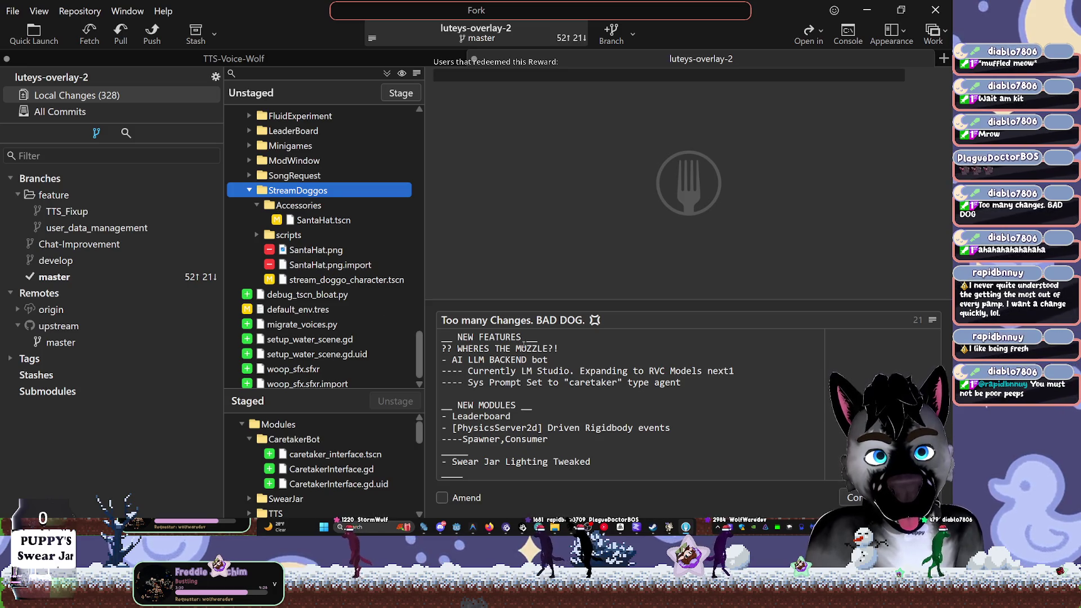
{"action": "left_click", "coordinate": [542, 337]}
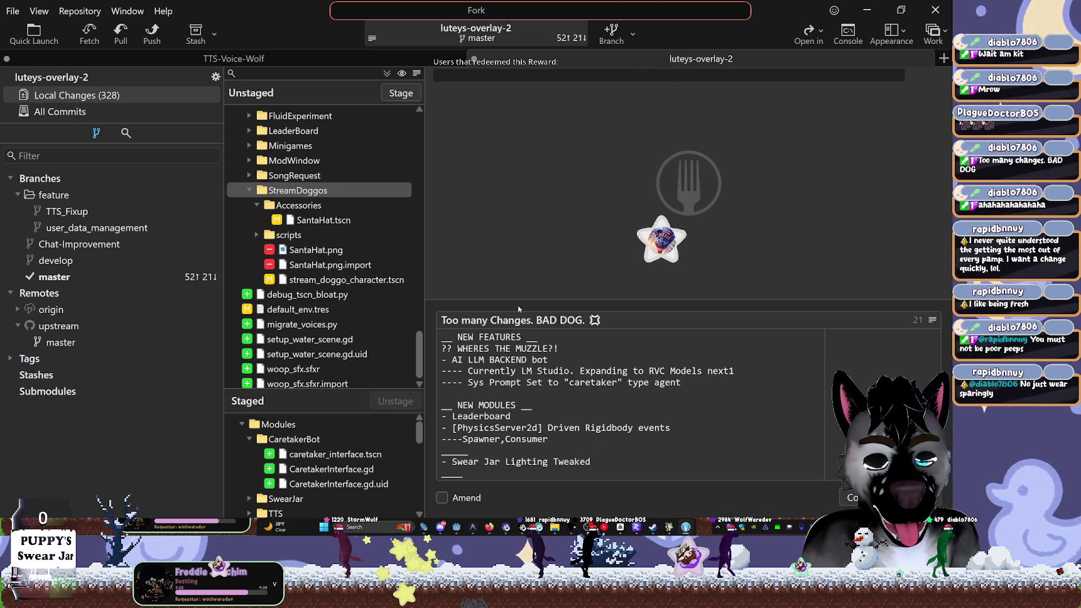
Add a new feature entry 'ACCESSORIES SYSTEM [0.1]' below the muzzle line
{"action": "key", "text": "Down"}
{"action": "key", "text": "End"}
{"action": "key", "text": "Return"}
{"action": "key", "text": "Return"}
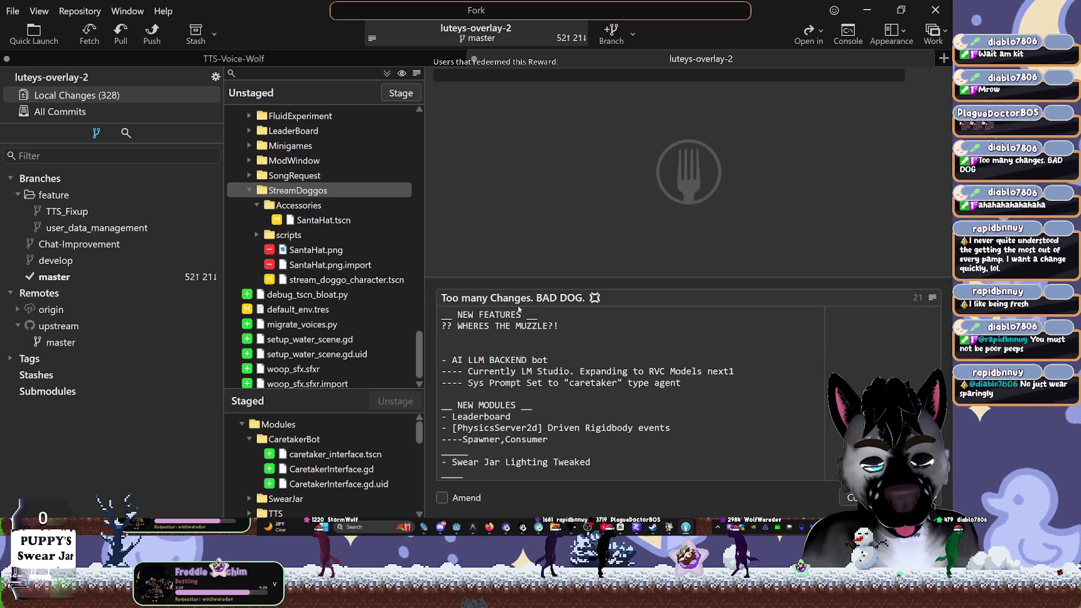
{"action": "type", "text": "- Acces"}
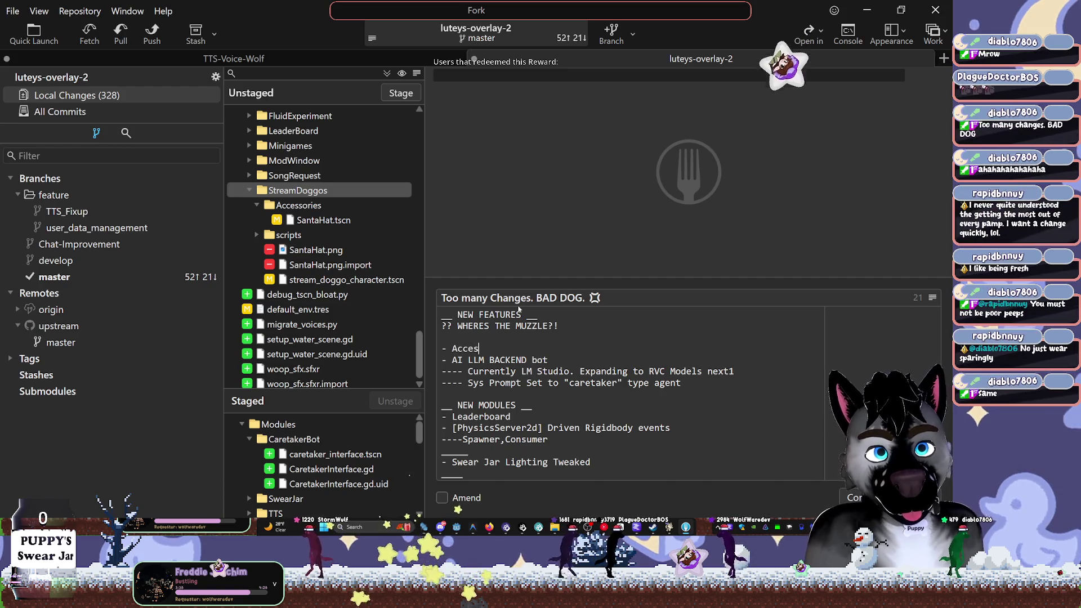
{"action": "key", "text": "BackSpace"}
{"action": "key", "text": "BackSpace"}
{"action": "type", "text": "CCESSORIES"}
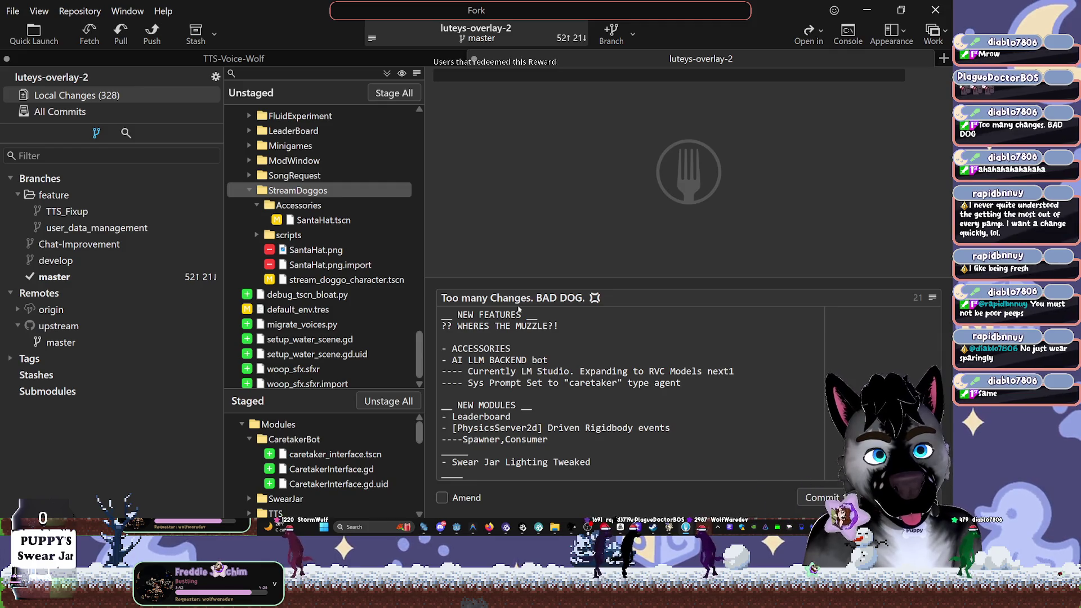
{"action": "type", "text": " SYSTEM "}
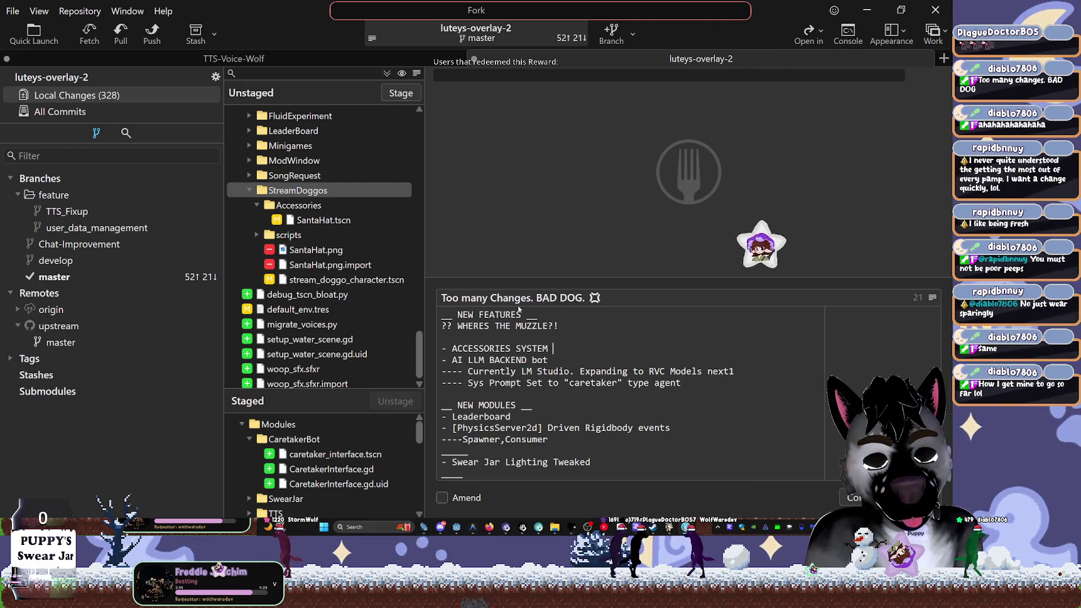
{"action": "type", "text": "[0.1"}
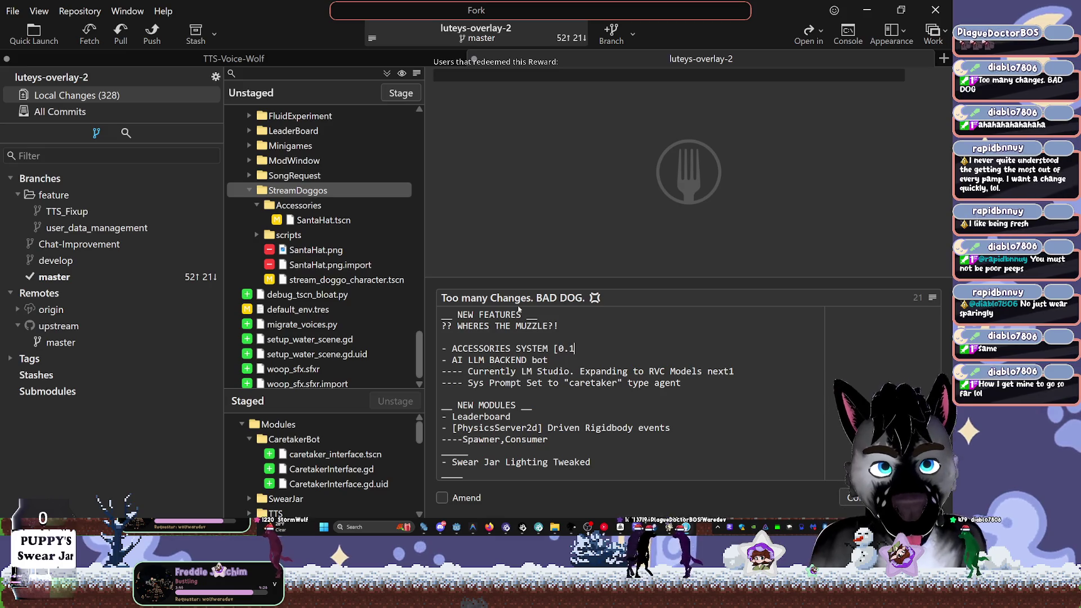
{"action": "type", "text": "]"}
Add its sub-line '---- Rig-Matching Animated Sprites. part if [ITEM SYSTEM]'
{"action": "key", "text": "Return"}
{"action": "type", "text": "-"}
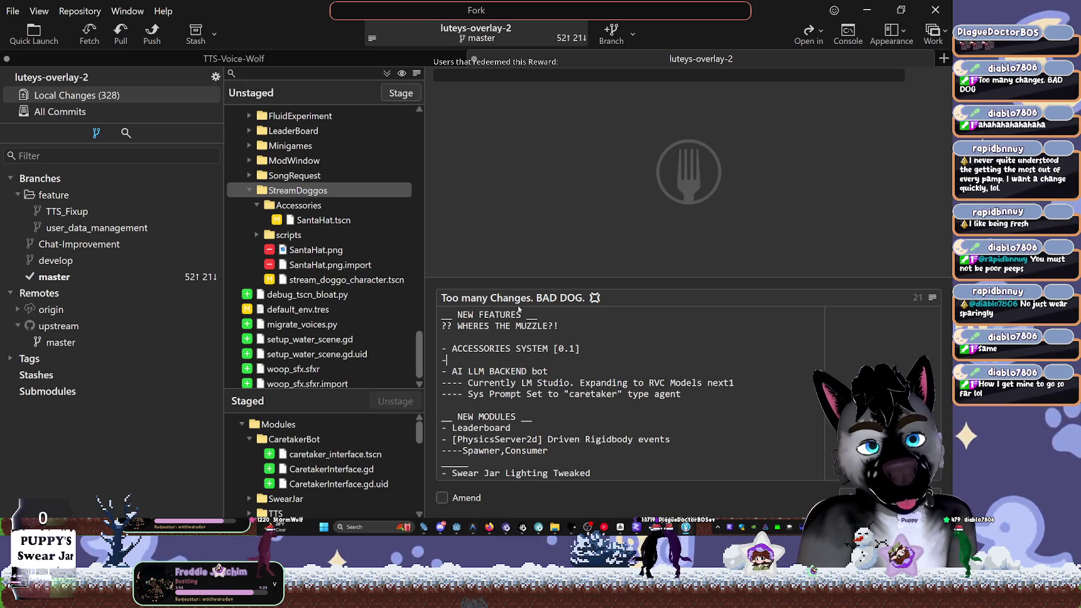
{"action": "type", "text": "--- Rigged"}
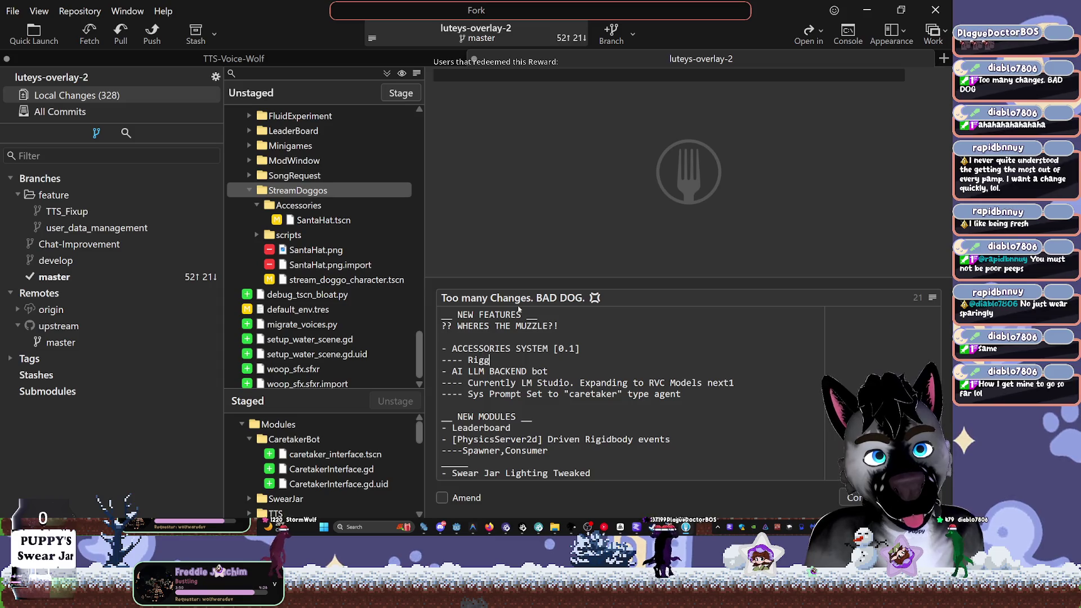
{"action": "key", "text": "BackSpace"}
{"action": "key", "text": "BackSpace"}
{"action": "key", "text": "BackSpace"}
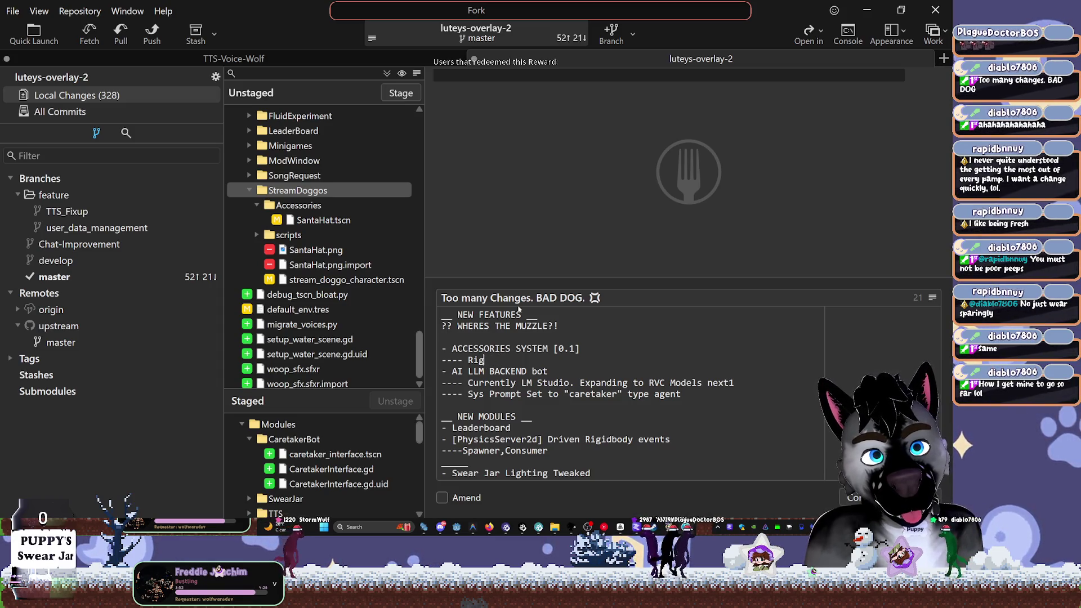
{"action": "type", "text": "-M"}
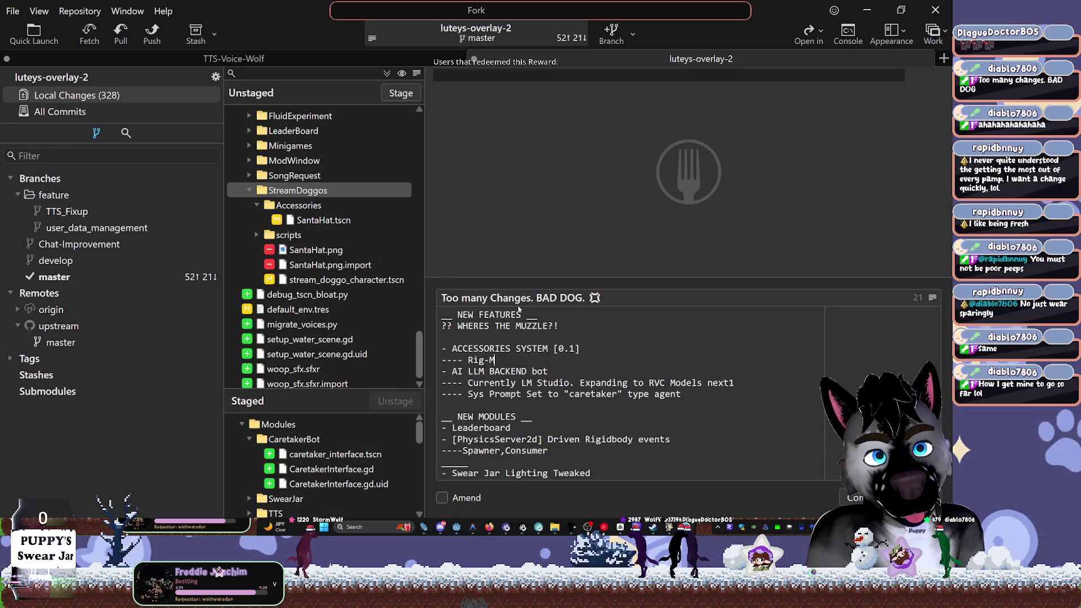
{"action": "type", "text": "atching "}
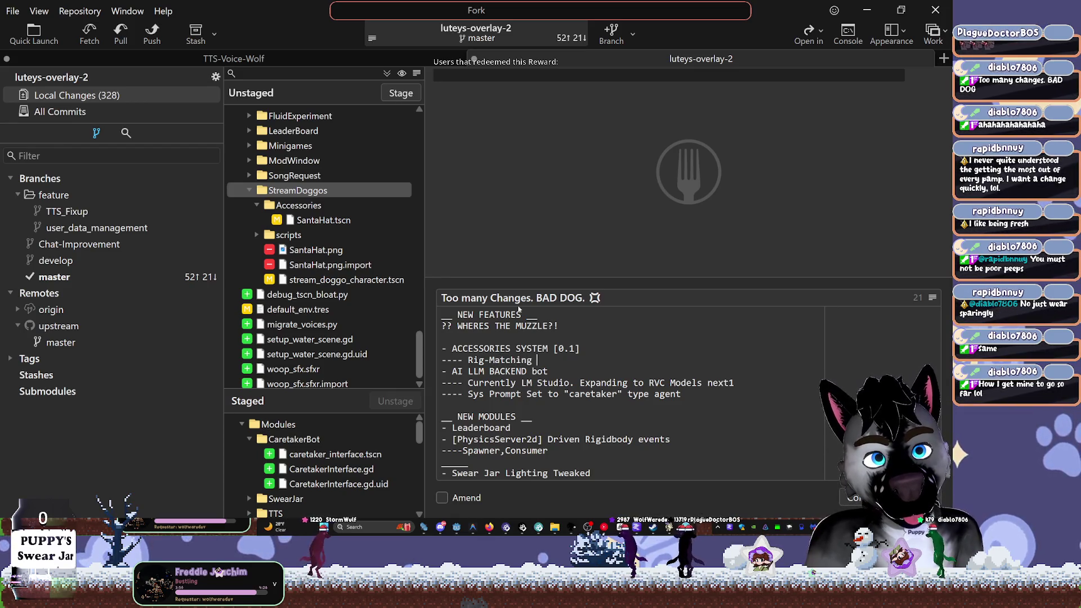
{"action": "type", "text": "Animated S"}
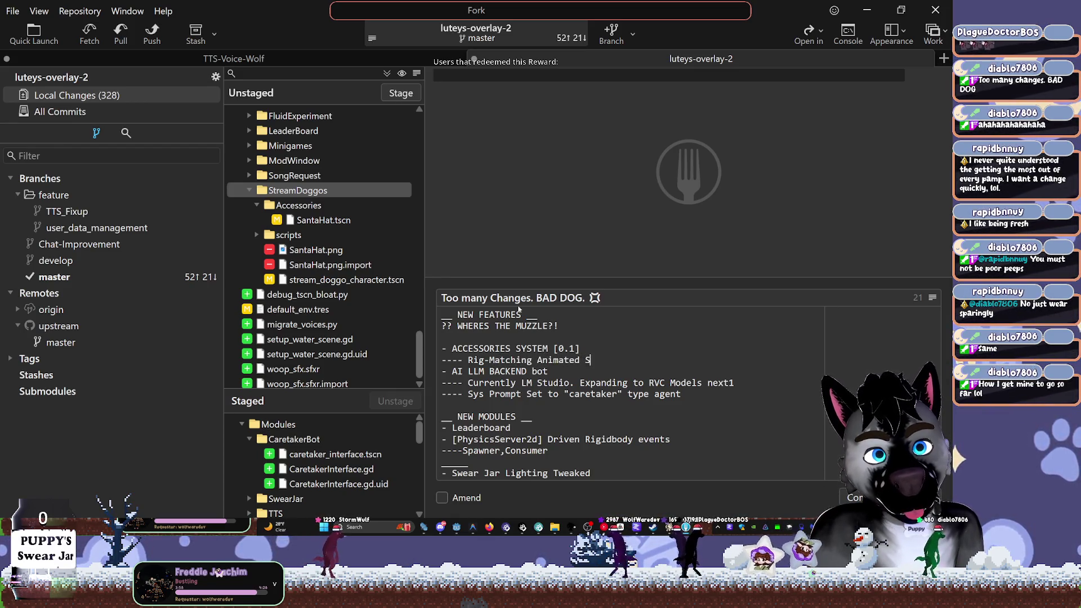
{"action": "type", "text": "prited"}
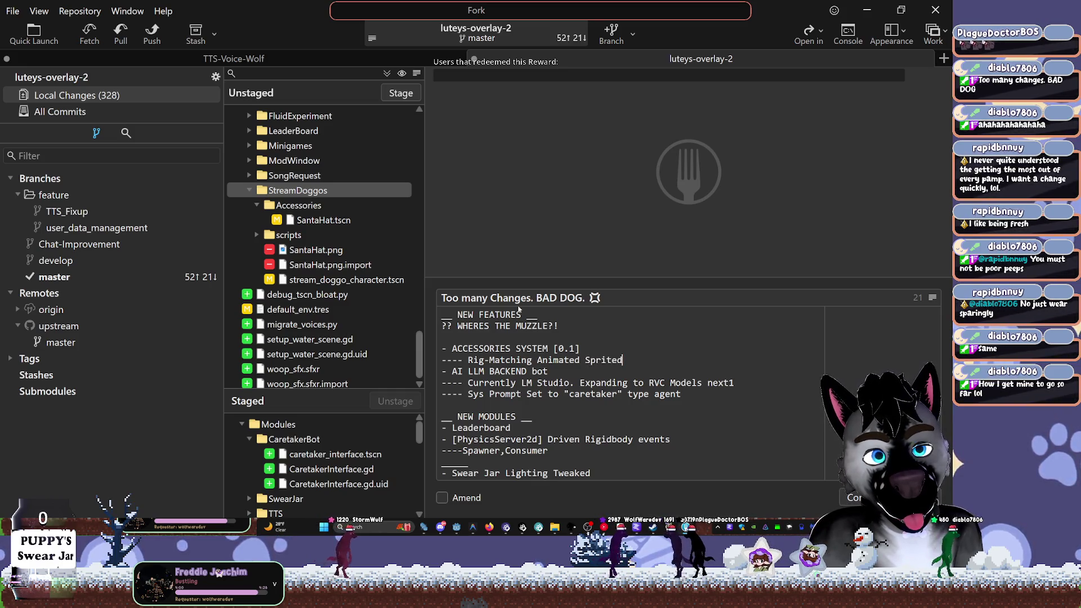
{"action": "key", "text": "BackSpace"}
{"action": "type", "text": "s"}
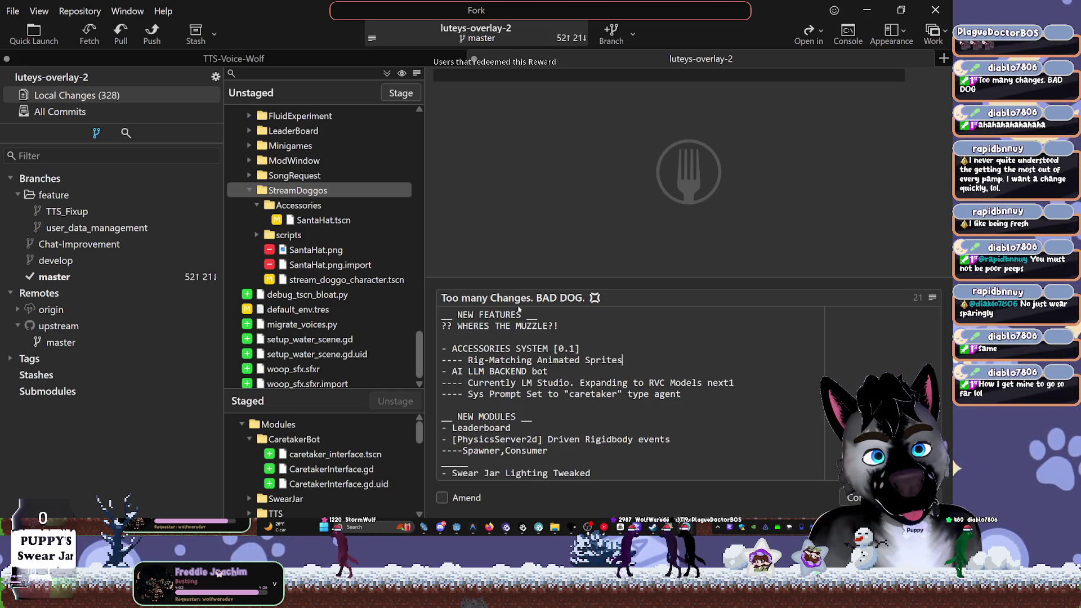
{"action": "type", "text": ". "}
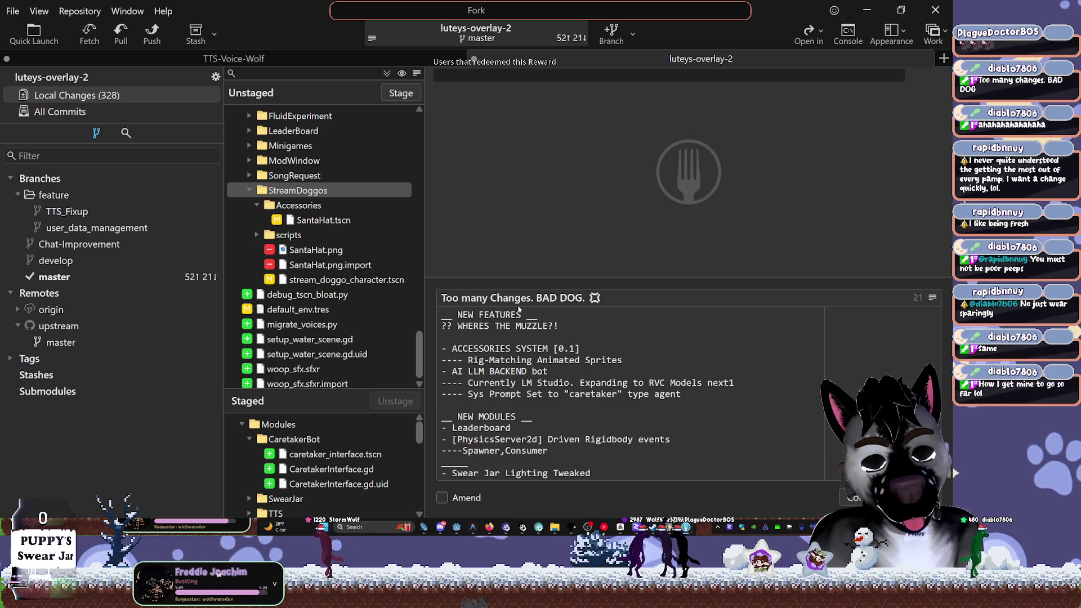
{"action": "type", "text": "part if IT"}
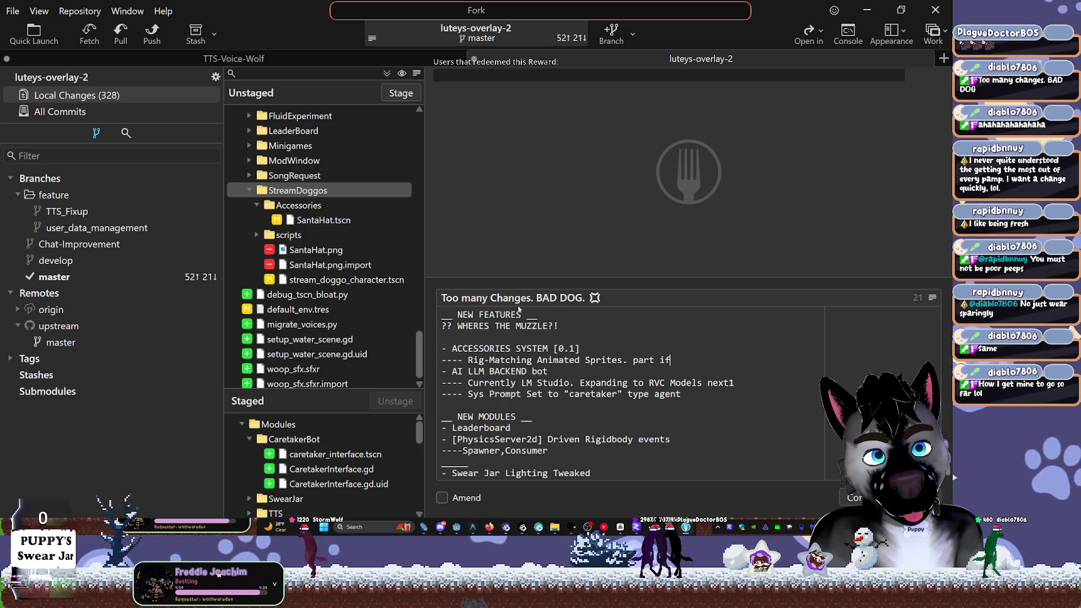
{"action": "key", "text": "BackSpace"}
{"action": "key", "text": "BackSpace"}
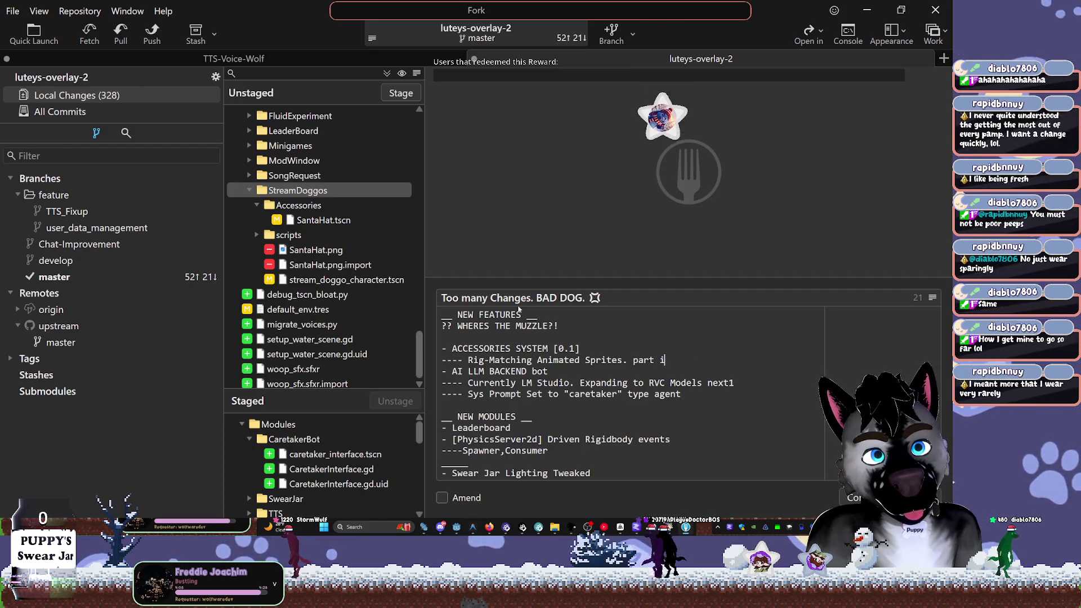
{"action": "type", "text": "f [ITEM"}
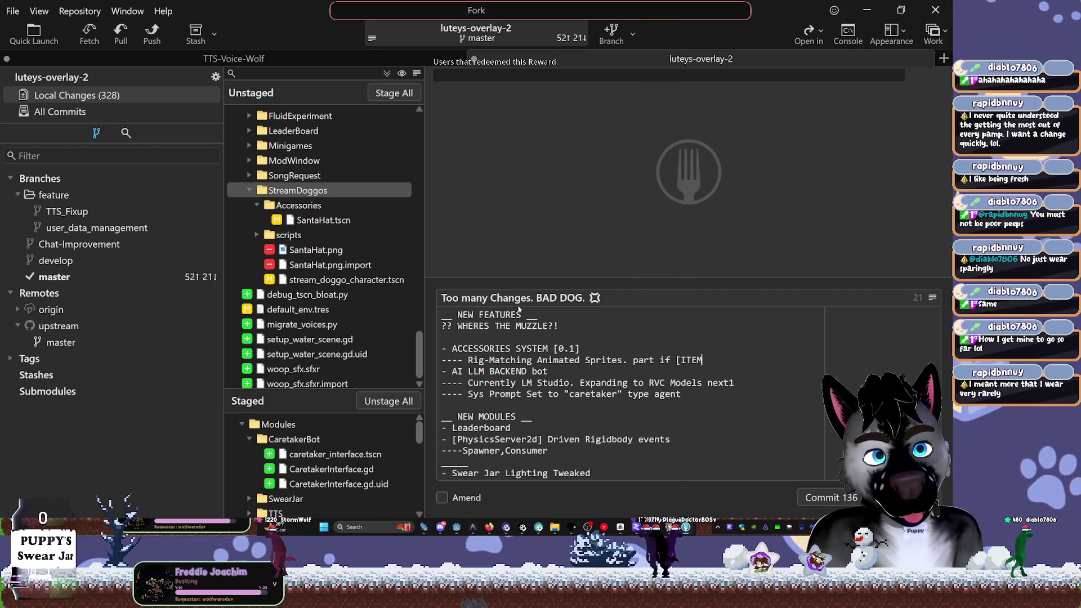
{"action": "type", "text": " SYSTEM]"}
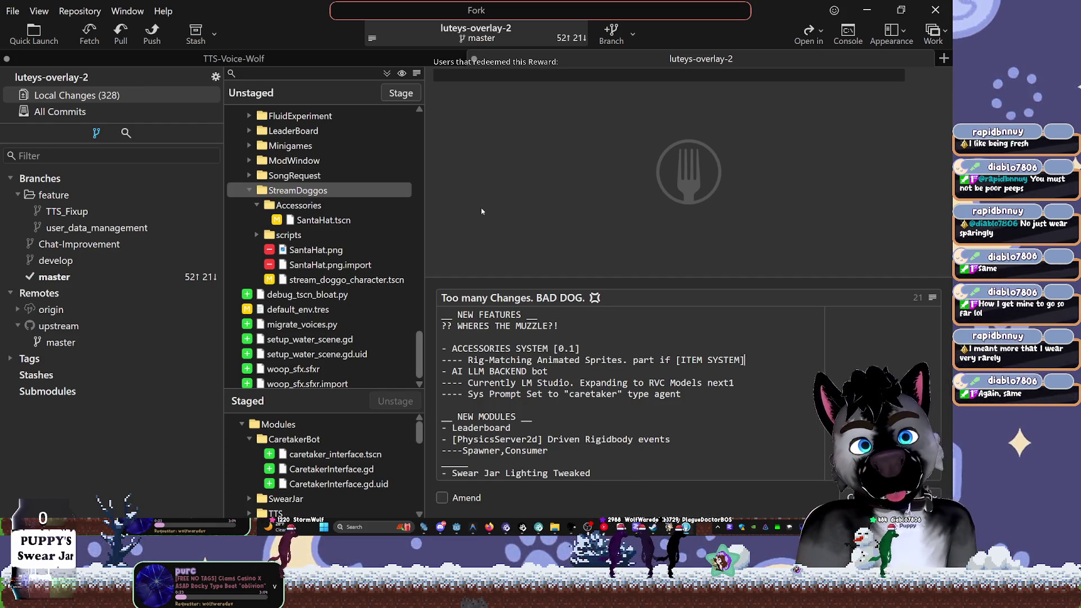
Collapse the Accessories folder in the Unstaged changes
{"action": "left_click", "coordinate": [257, 206]}
Toggle the Accessories folder in the Unstaged tree open and closed several times
{"action": "left_click", "coordinate": [256, 207]}
{"action": "left_click", "coordinate": [256, 206]}
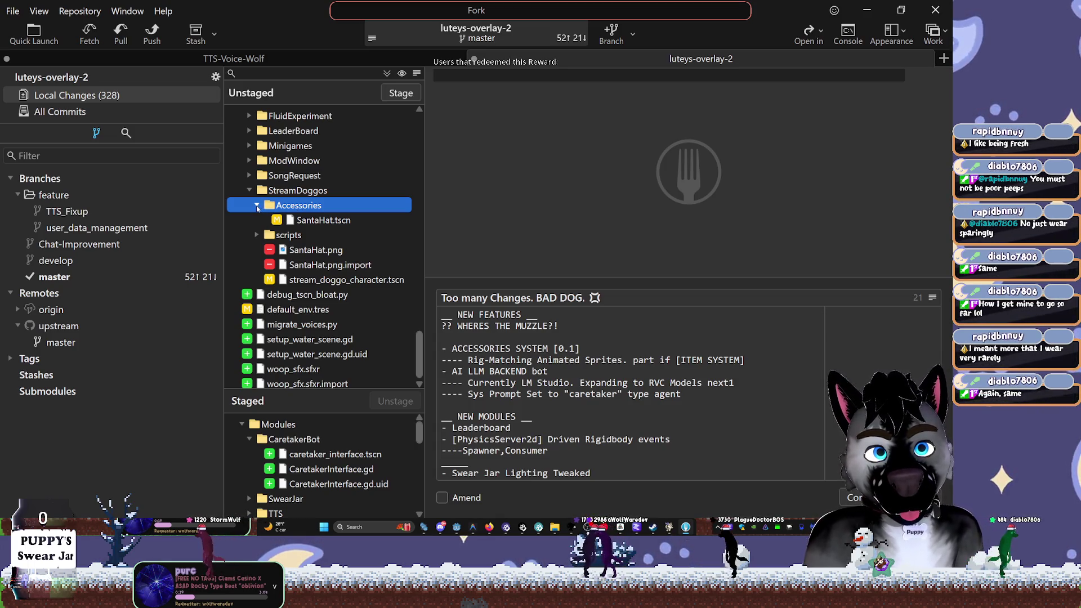
{"action": "left_click", "coordinate": [256, 206]}
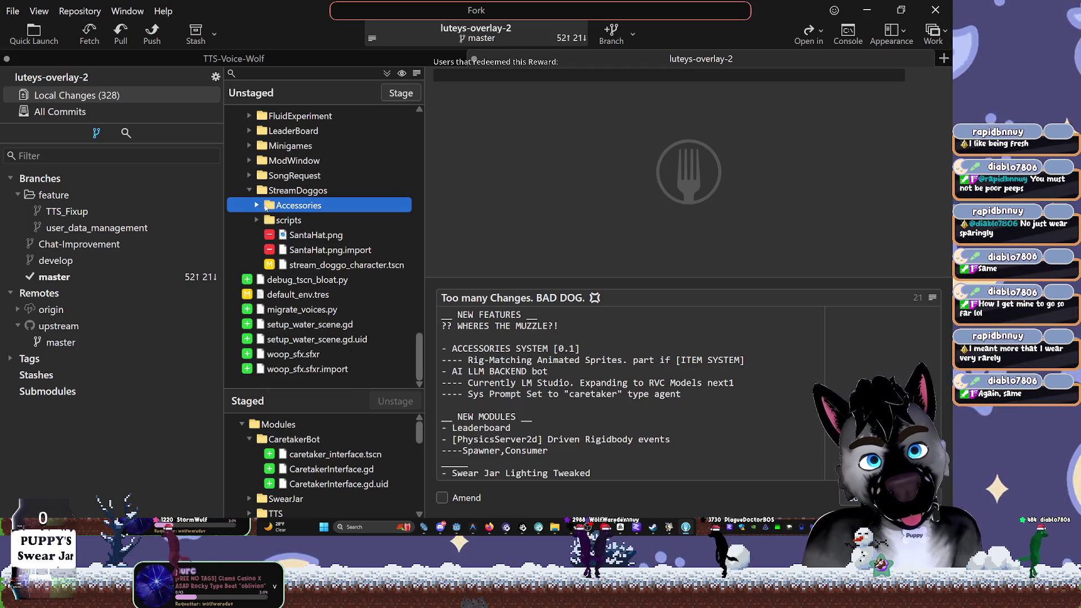
{"action": "left_click", "coordinate": [256, 206]}
{"action": "left_click", "coordinate": [256, 206]}
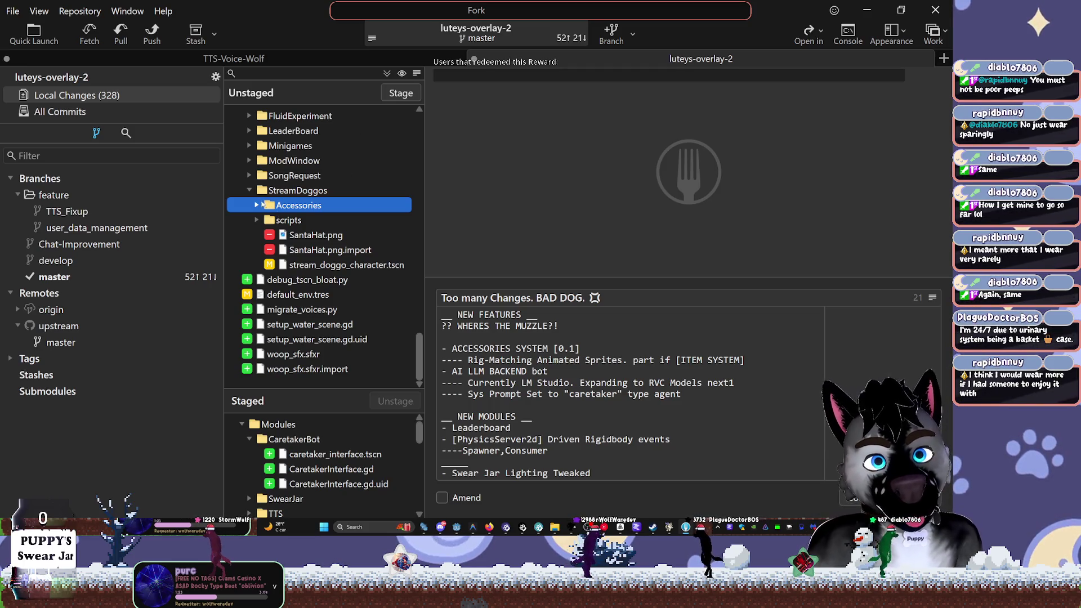
{"action": "left_click", "coordinate": [257, 206]}
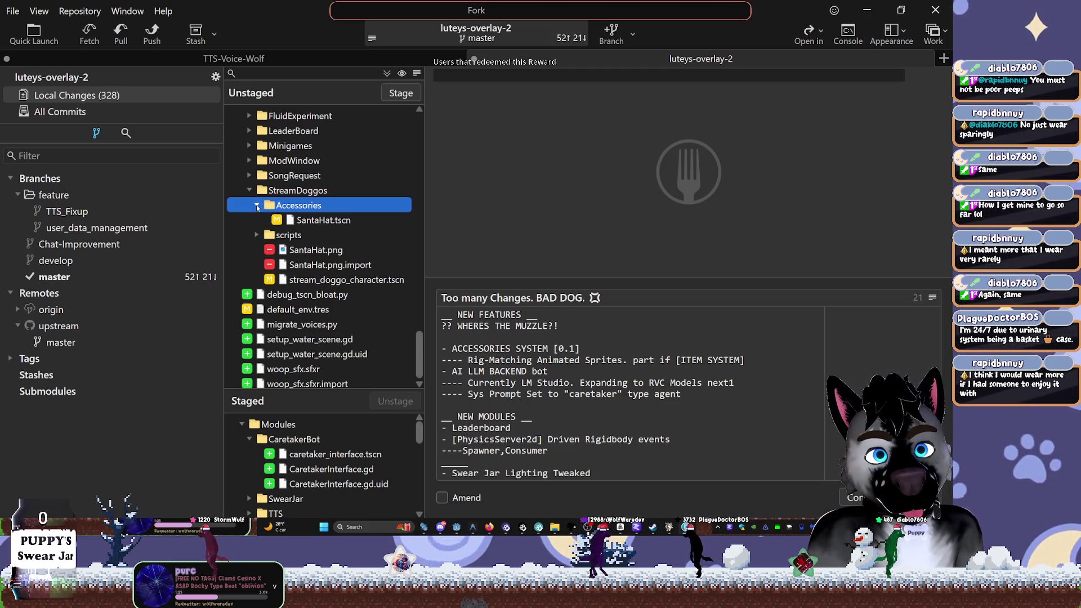
{"action": "left_click", "coordinate": [257, 206]}
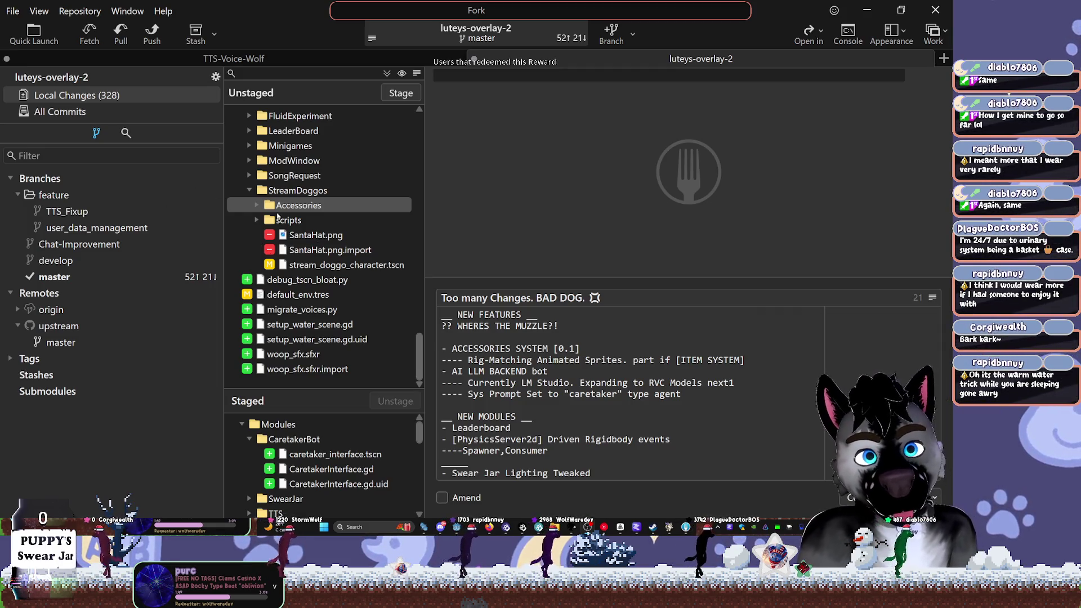
{"action": "left_click", "coordinate": [256, 206]}
Insert an empty '----' sub-line under ACCESSORIES SYSTEM [0.1], removing the extra '____' line
{"action": "left_click", "coordinate": [257, 206]}
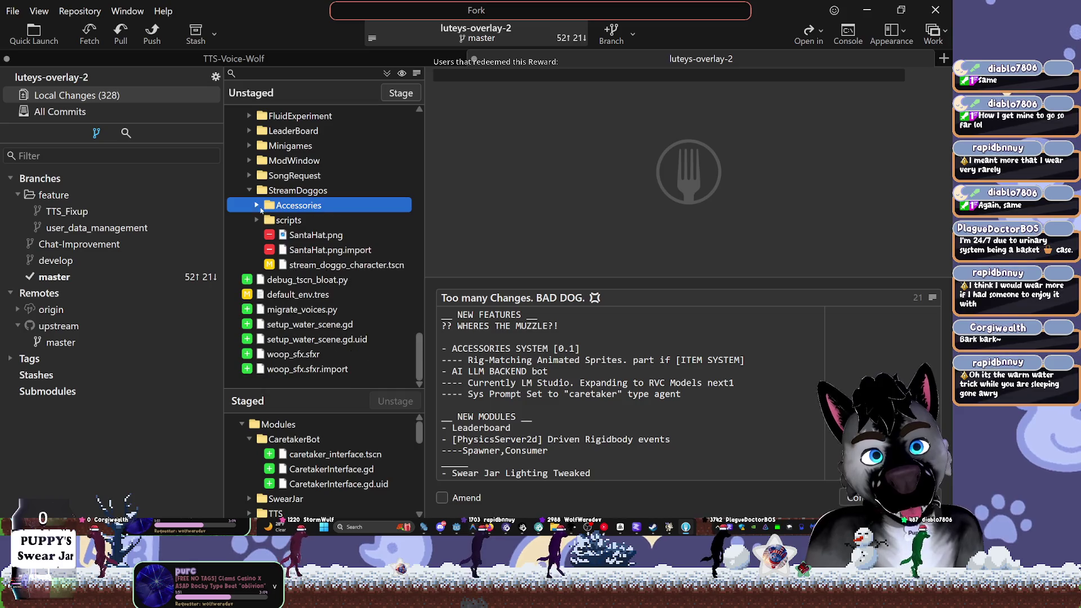
{"action": "left_click", "coordinate": [577, 348]}
{"action": "key", "text": "Return"}
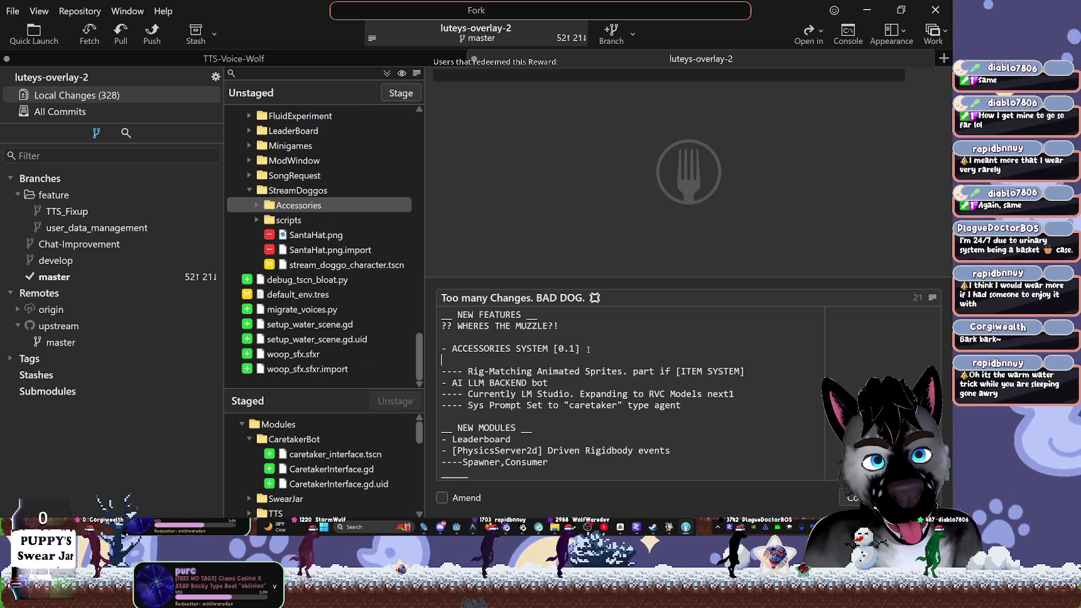
{"action": "type", "text": "----"}
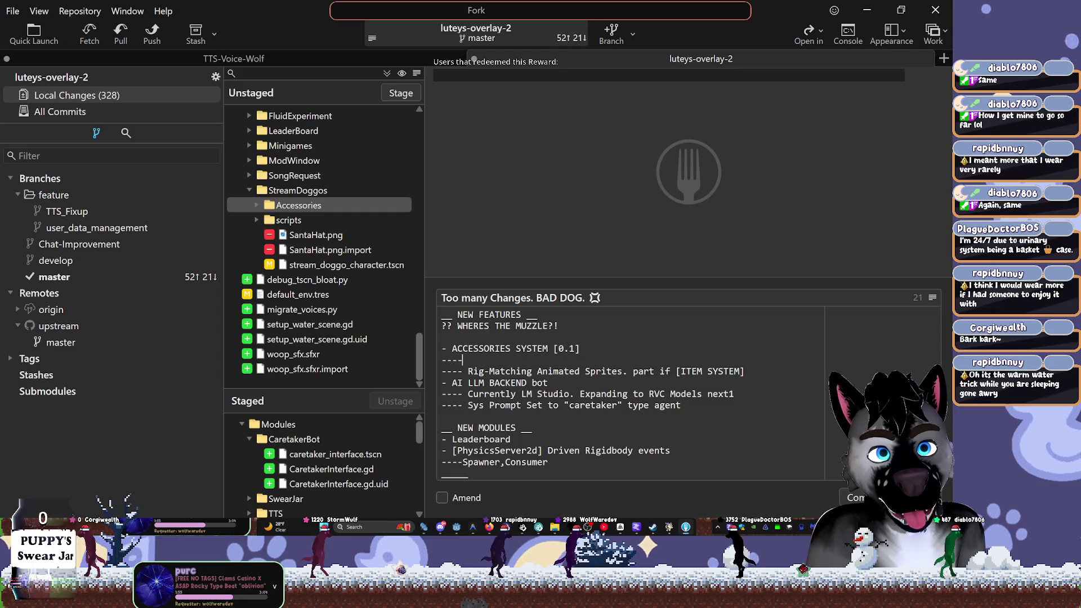
{"action": "key", "text": "Return"}
{"action": "key", "text": "Return"}
{"action": "type", "text": "____"}
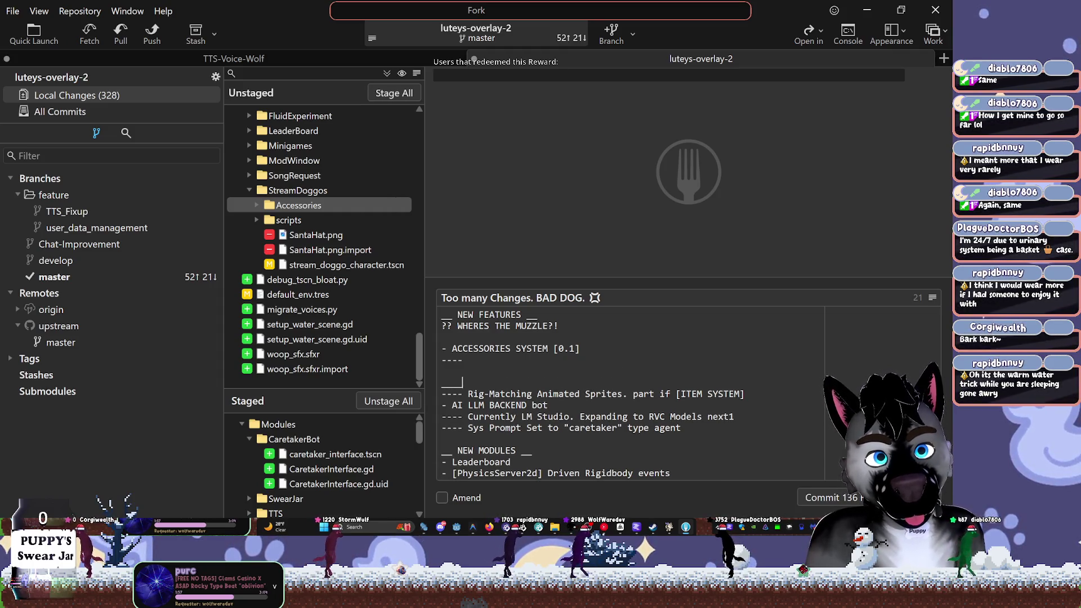
{"action": "key", "text": "Left"}
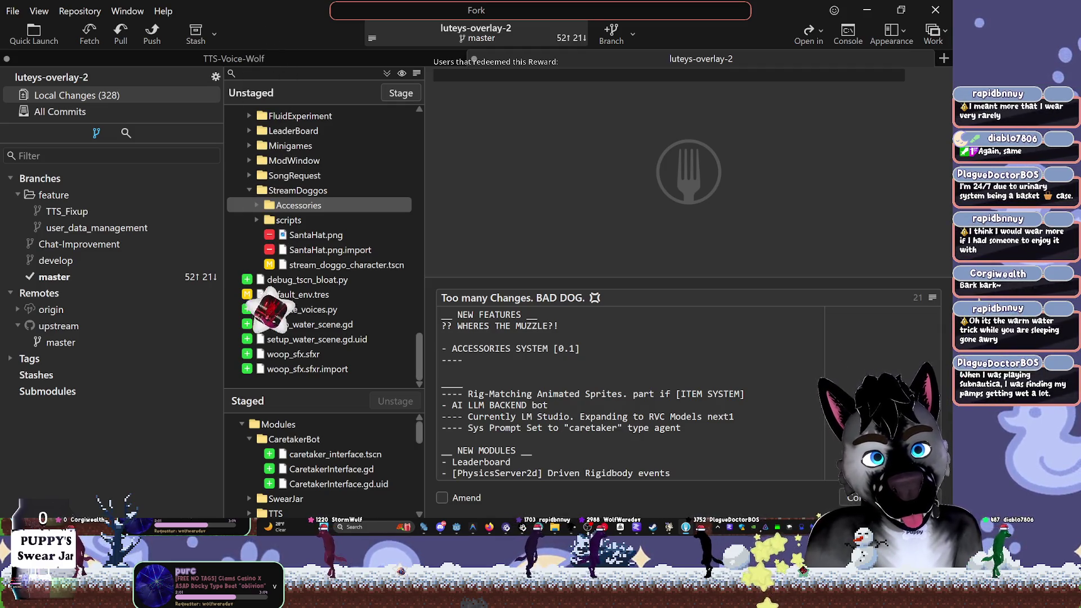
{"action": "key", "text": "BackSpace"}
{"action": "key", "text": "BackSpace"}
{"action": "key", "text": "BackSpace"}
{"action": "key", "text": "Delete"}
{"action": "key", "text": "Delete"}
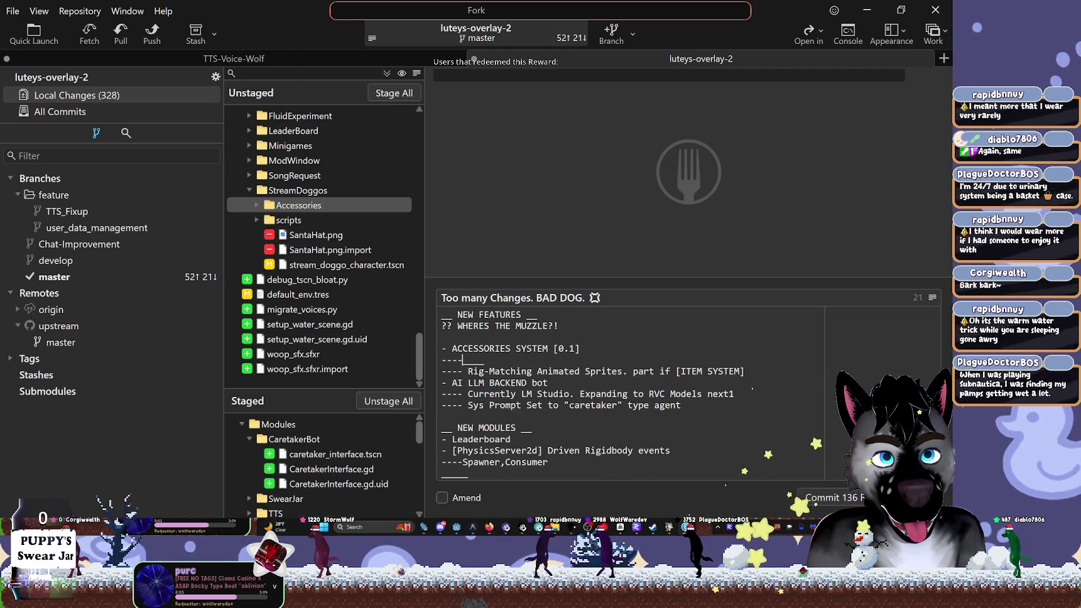
Delete the empty line under ACCESSORIES SYSTEM [0.1] and select the end of the muzzle line
{"action": "key", "text": "Delete"}
{"action": "key", "text": "Delete"}
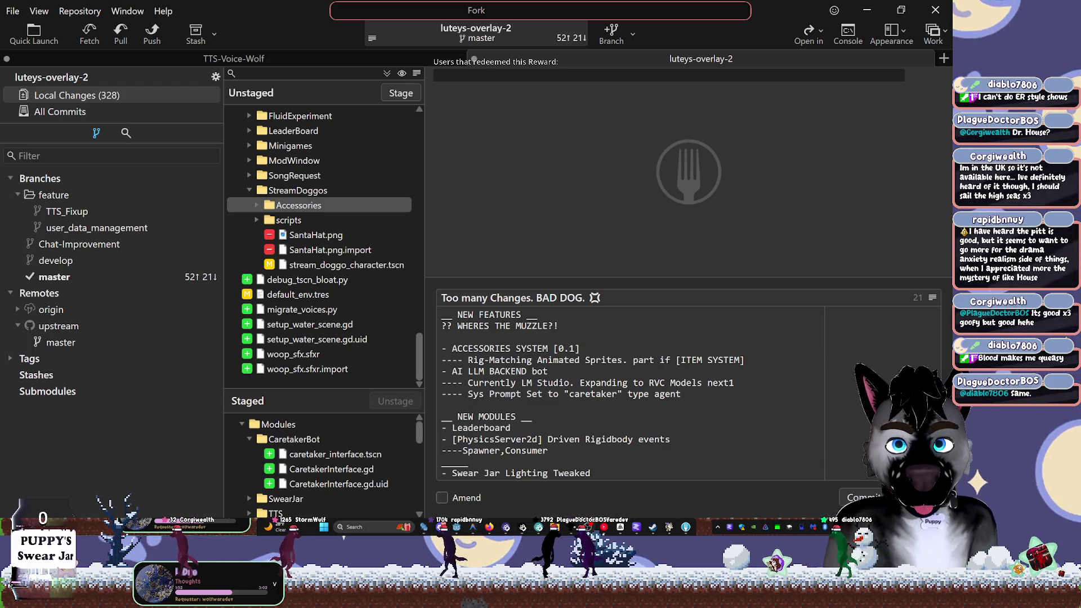
{"action": "left_click_drag", "start_coordinate": [575, 327], "coordinate": [466, 329]}
Stage the StreamDoggos Accessories folder and the rest of StreamDoggos alongside CaretakerBot
{"action": "left_click", "coordinate": [568, 329]}
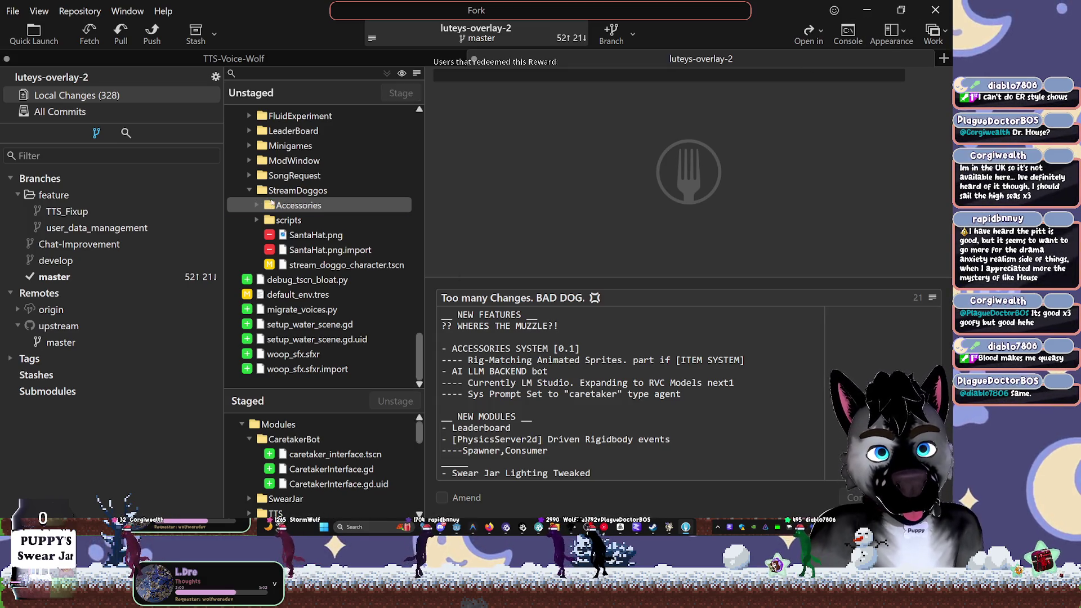
{"action": "double_click", "coordinate": [261, 205]}
{"action": "left_click", "coordinate": [295, 206]}
{"action": "double_click", "coordinate": [294, 206]}
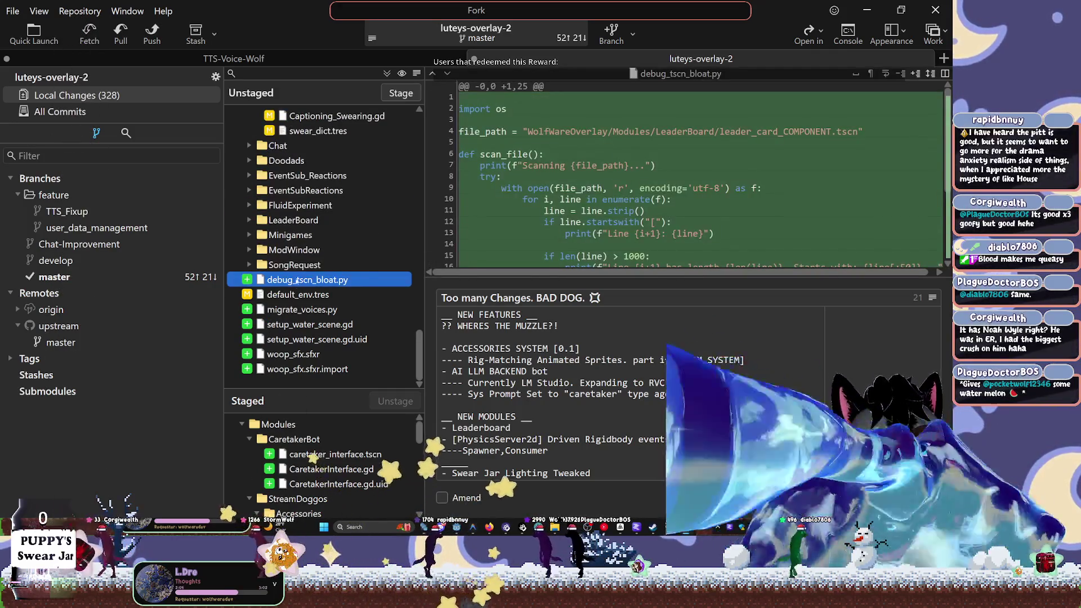
Expand the unstaged SongRequest folder to check its files, then collapse it again
{"action": "left_click", "coordinate": [246, 267]}
{"action": "left_click", "coordinate": [245, 266]}
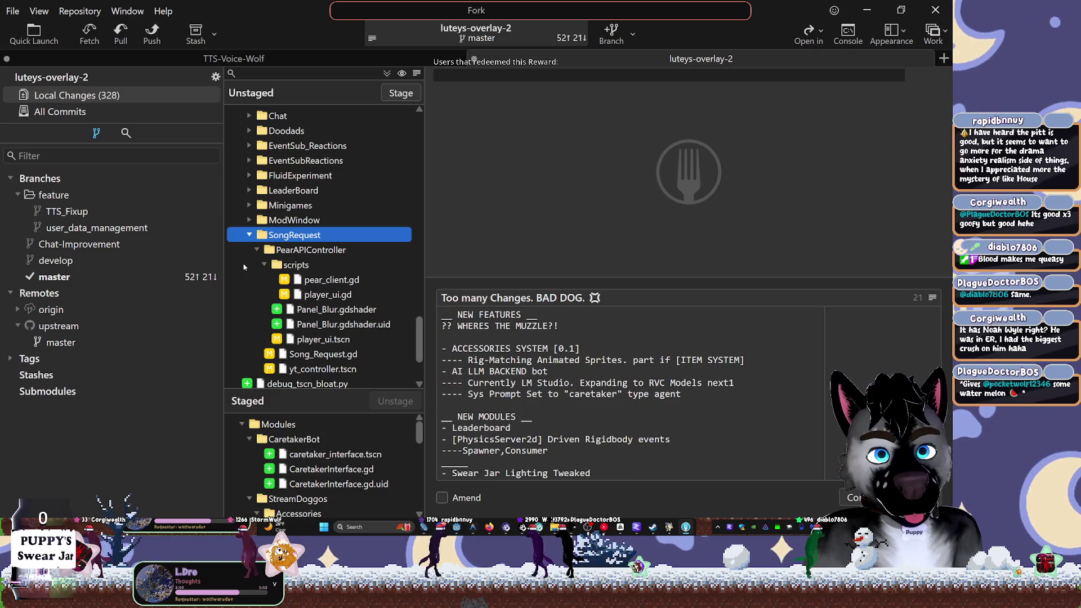
{"action": "left_click", "coordinate": [249, 236]}
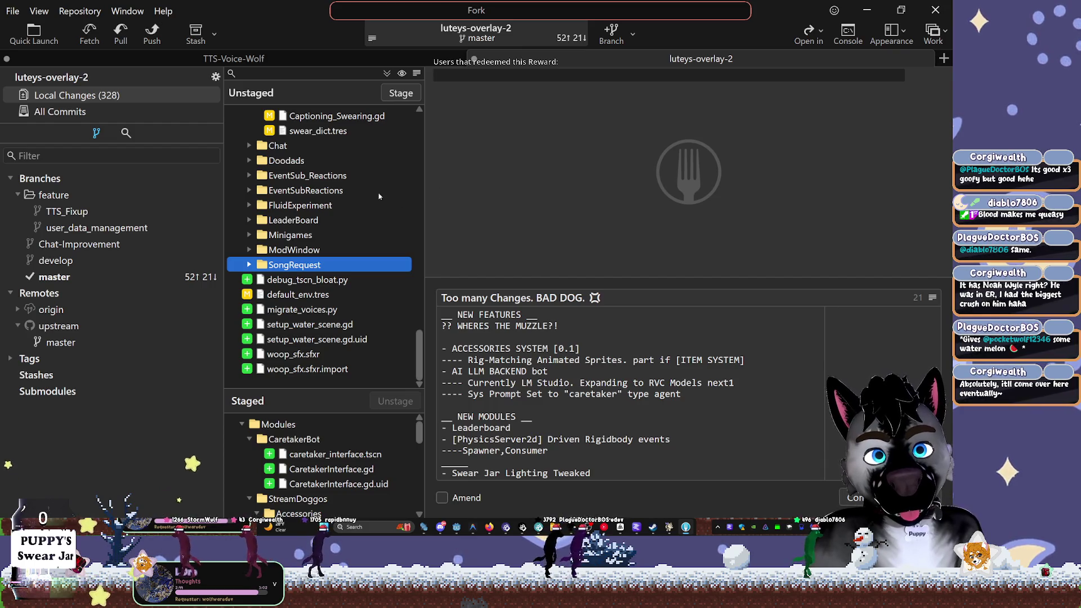
Look over the unstaged ModWindow and SongRequest folders, then scroll to the top of the tree
{"action": "left_click", "coordinate": [295, 249]}
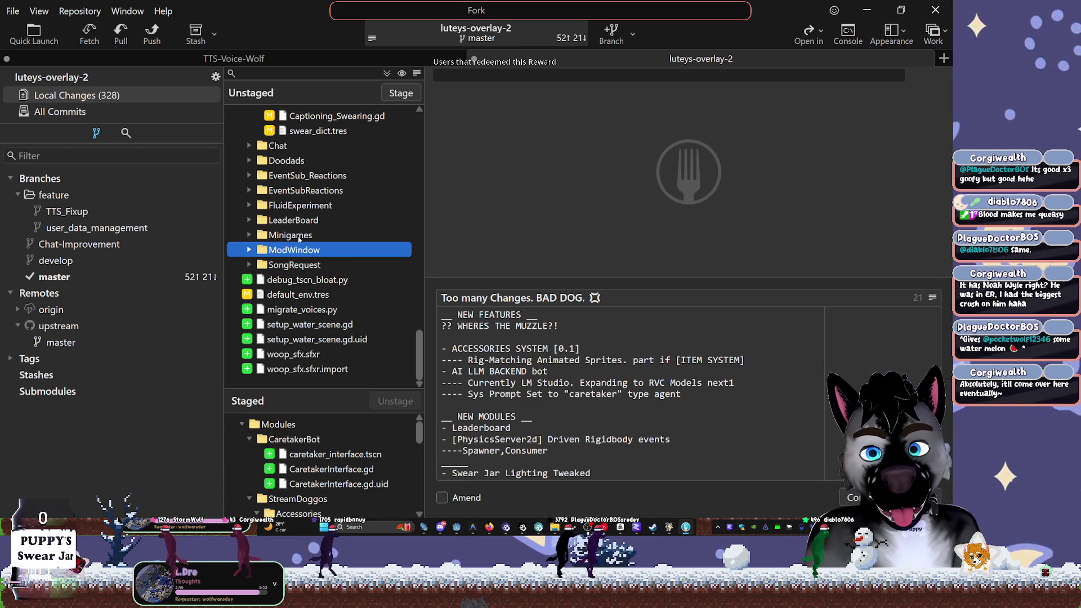
{"action": "left_click", "coordinate": [296, 236]}
{"action": "left_click", "coordinate": [296, 220]}
{"action": "left_click", "coordinate": [297, 267]}
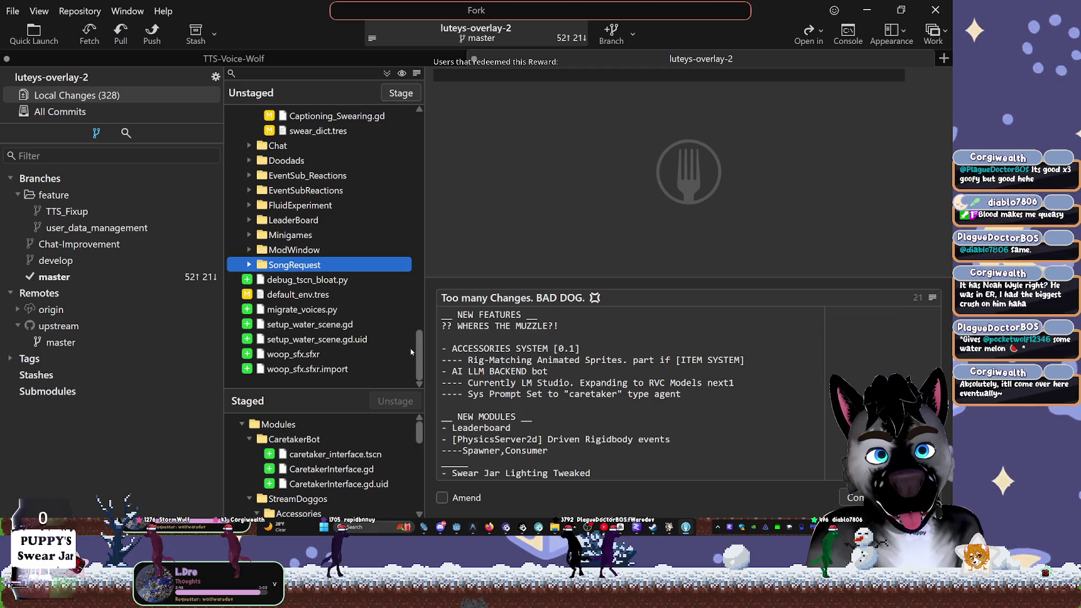
{"action": "scroll", "coordinate": [419, 335], "scroll_direction": "up", "scroll_amount": 3}
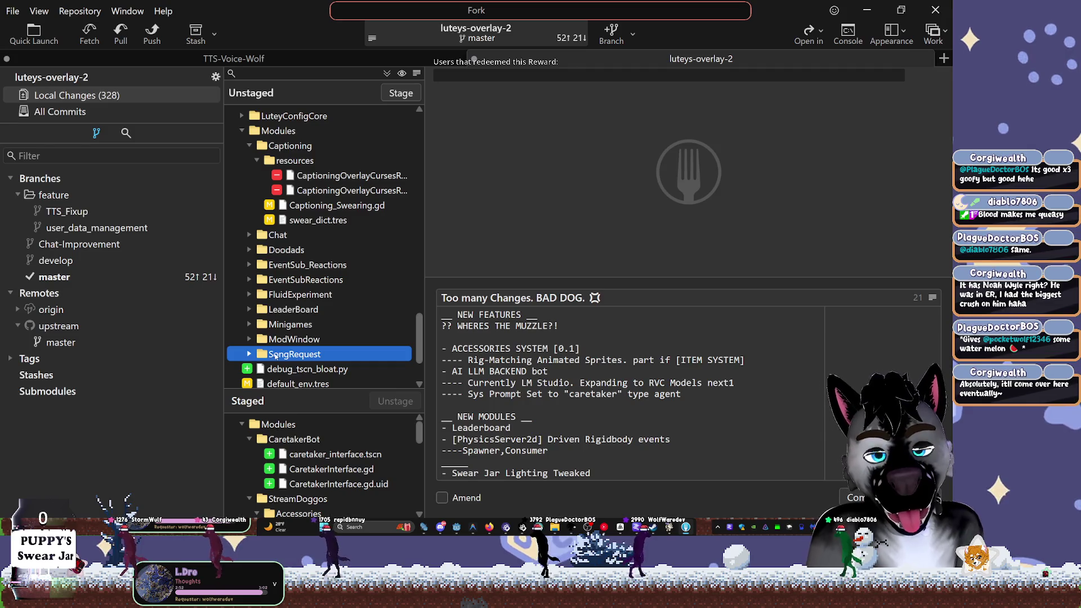
{"action": "scroll", "coordinate": [296, 309], "scroll_direction": "up", "scroll_amount": 5}
{"action": "scroll", "coordinate": [296, 309], "scroll_direction": "up", "scroll_amount": 3}
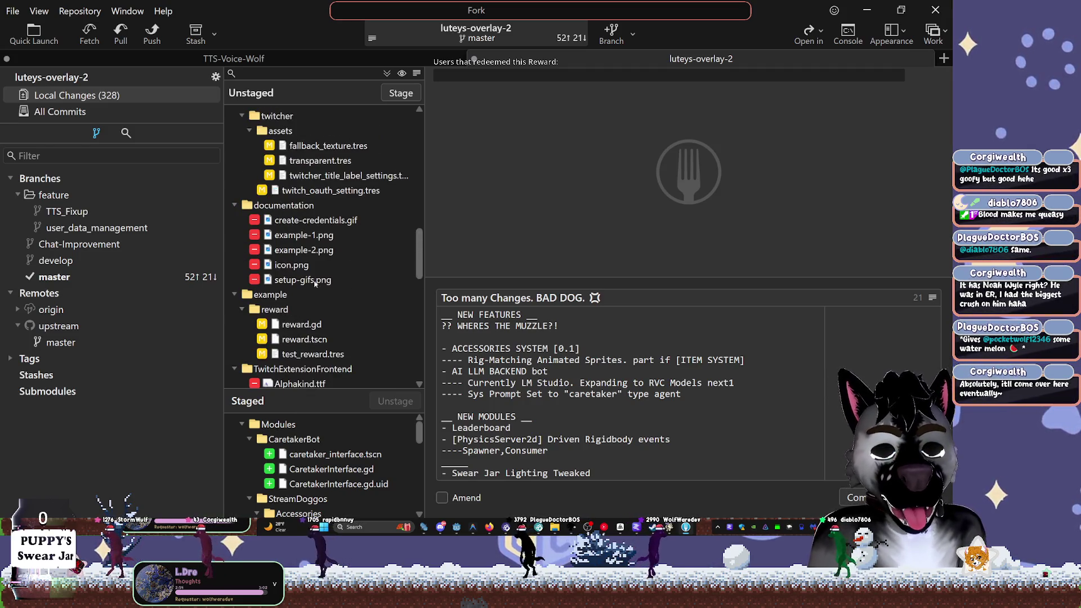
Collapse the documentation, assets, twitcher, example and TwitchExtensionFrontend folders
{"action": "double_click", "coordinate": [281, 206]}
{"action": "key", "text": "Up"}
{"action": "key", "text": "Up"}
{"action": "key", "text": "Up"}
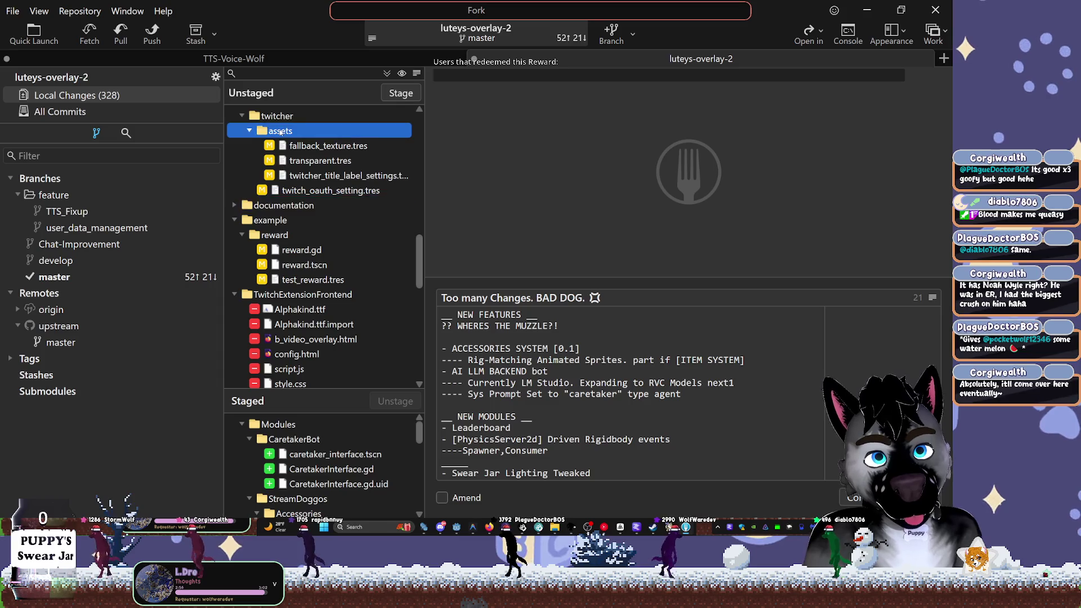
{"action": "key", "text": "Left"}
{"action": "key", "text": "Left"}
{"action": "key", "text": "Left"}
{"action": "key", "text": "Down"}
{"action": "key", "text": "Down"}
{"action": "key", "text": "Left"}
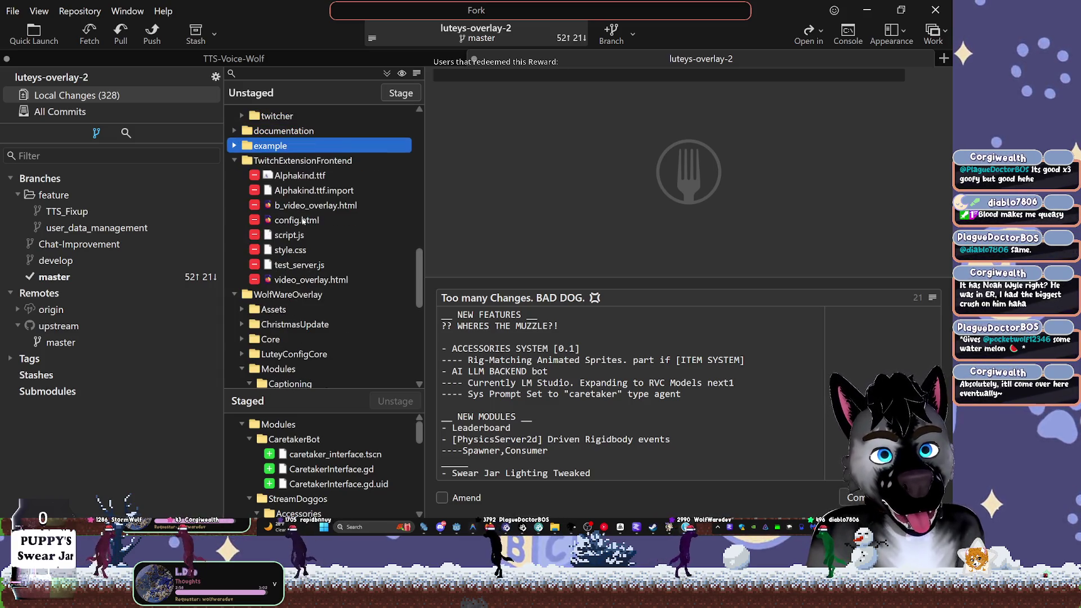
{"action": "key", "text": "Down"}
{"action": "key", "text": "Left"}
{"action": "key", "text": "Down"}
{"action": "key", "text": "Left"}
{"action": "key", "text": "Down"}
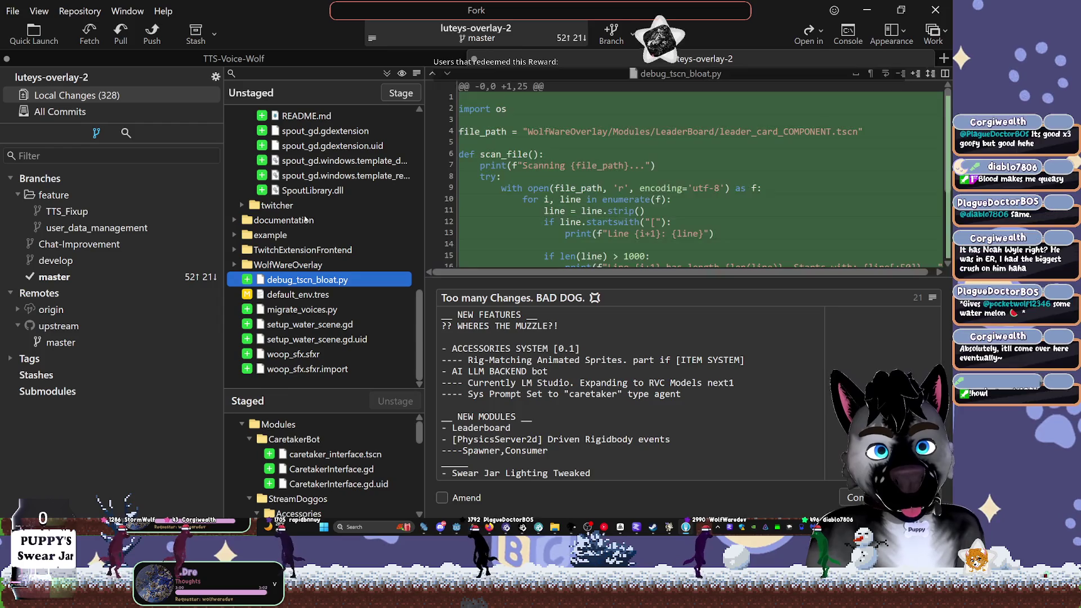
Collapse the addons, LauncherMinigame, 25demo and .vscode folders near the top of the tree
{"action": "key", "text": "Up"}
{"action": "key", "text": "Up"}
{"action": "key", "text": "Up"}
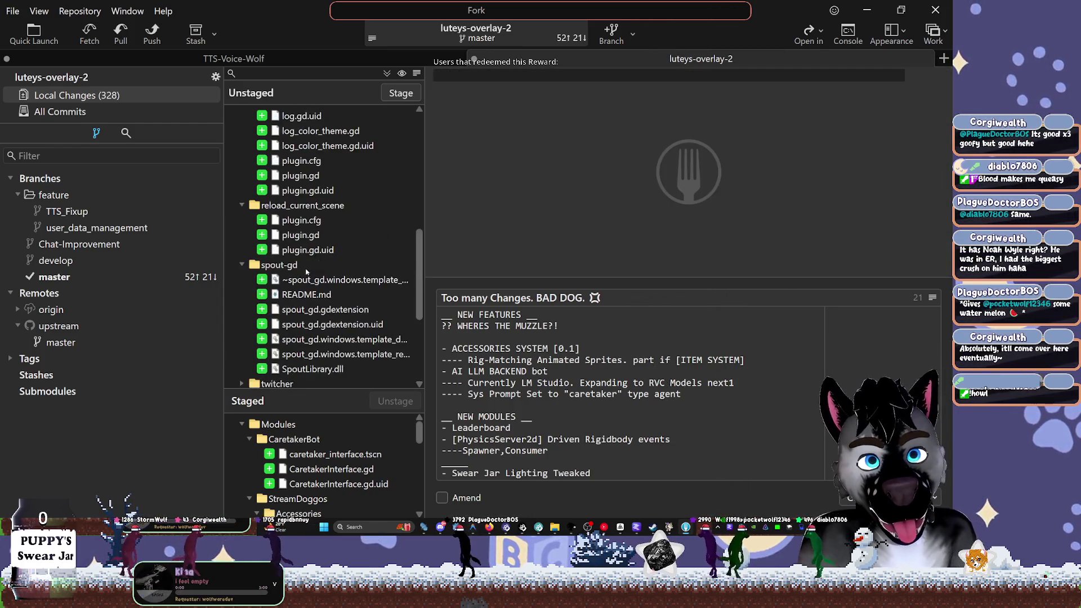
{"action": "key", "text": "Left"}
{"action": "key", "text": "Left"}
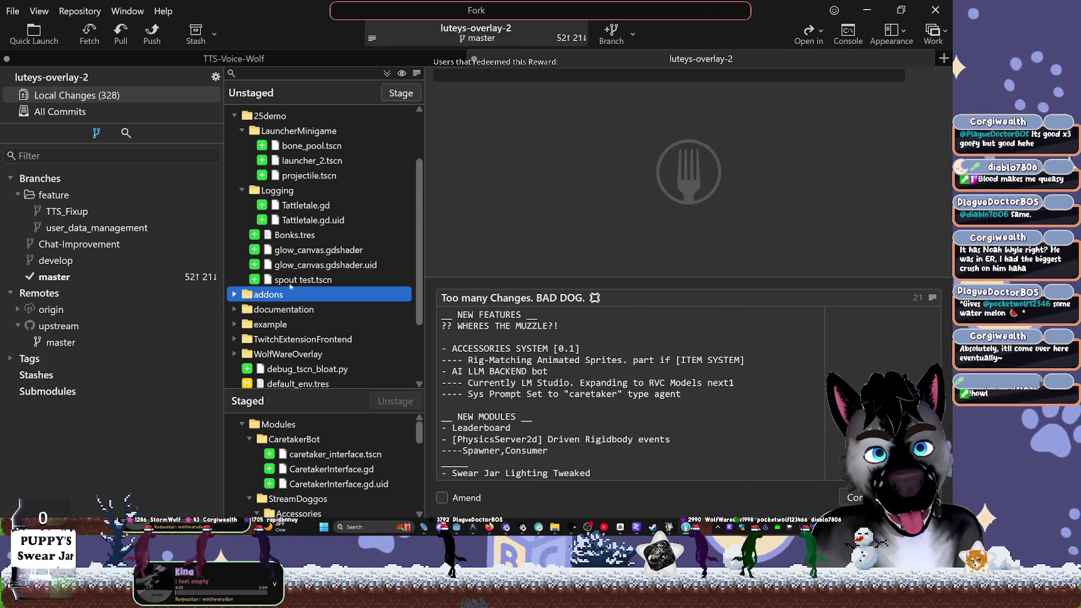
{"action": "key", "text": "Up"}
{"action": "key", "text": "Up"}
{"action": "key", "text": "Up"}
{"action": "key", "text": "Left"}
{"action": "key", "text": "Up"}
{"action": "scroll", "coordinate": [281, 233], "scroll_direction": "up", "scroll_amount": 2}
{"action": "key", "text": "Left"}
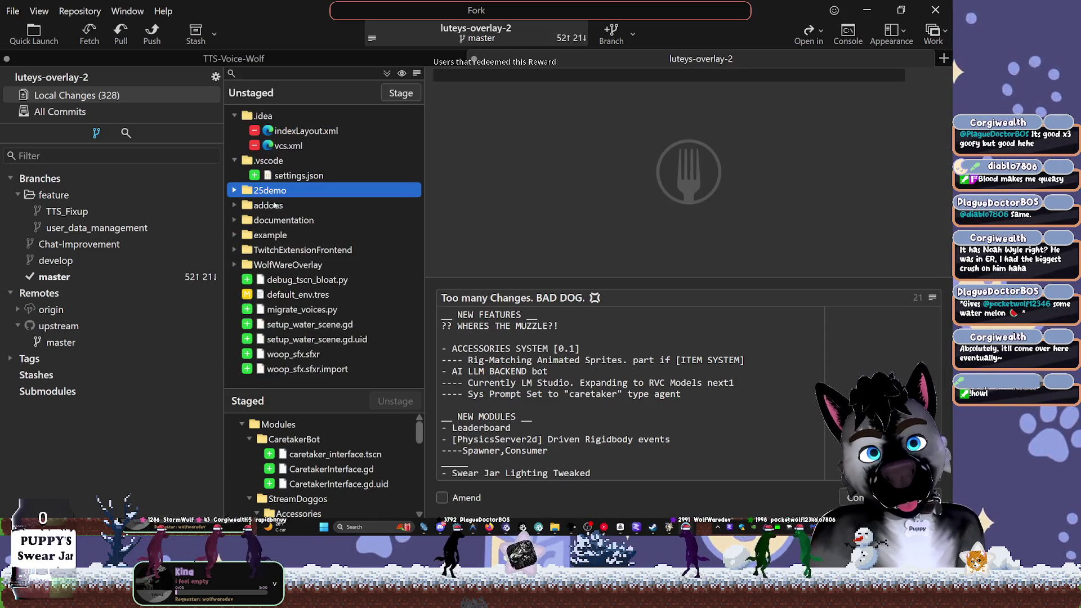
{"action": "key", "text": "Up"}
{"action": "key", "text": "Up"}
{"action": "key", "text": "Up"}
{"action": "key", "text": "Down"}
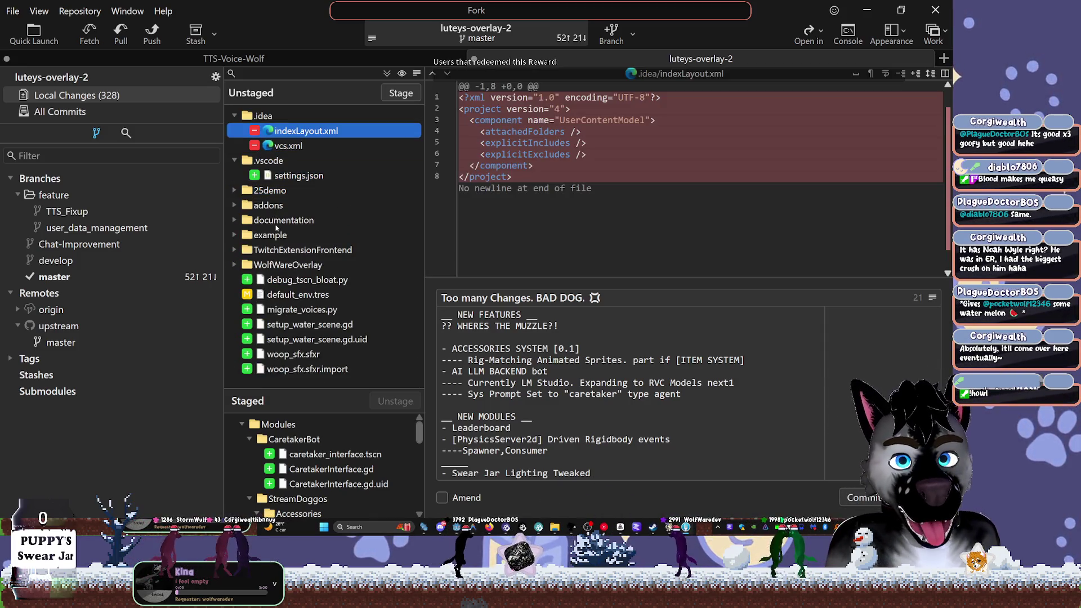
{"action": "key", "text": "Down"}
{"action": "key", "text": "Down"}
{"action": "key", "text": "Left"}
{"action": "key", "text": "Down"}
{"action": "key", "text": "Down"}
{"action": "key", "text": "Down"}
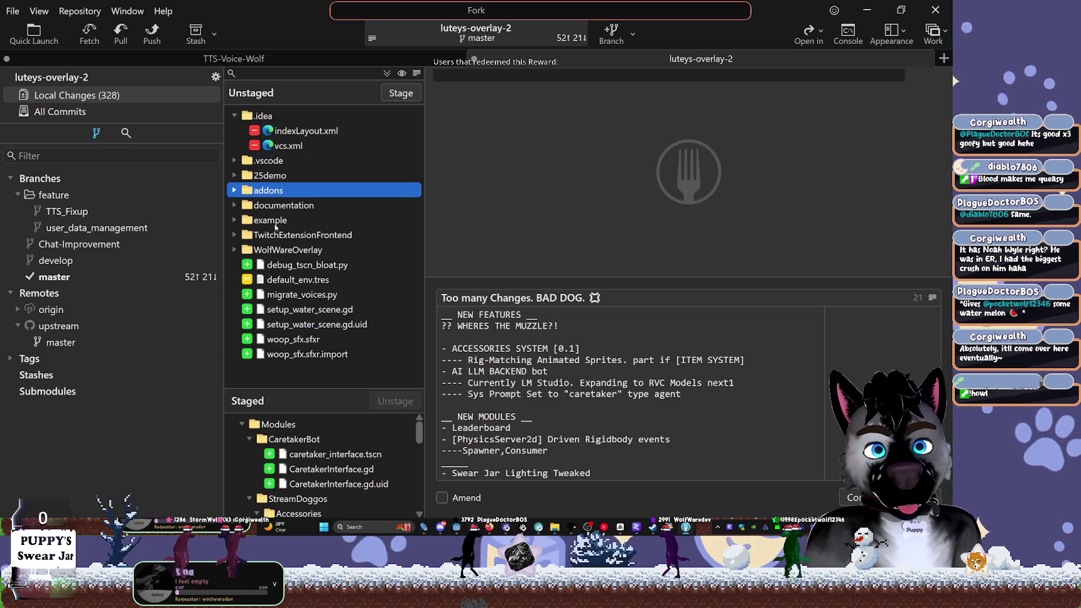
Expand WolfWareOverlay and then the SongRequest folder to list its PearAPIController files
{"action": "left_click", "coordinate": [234, 251]}
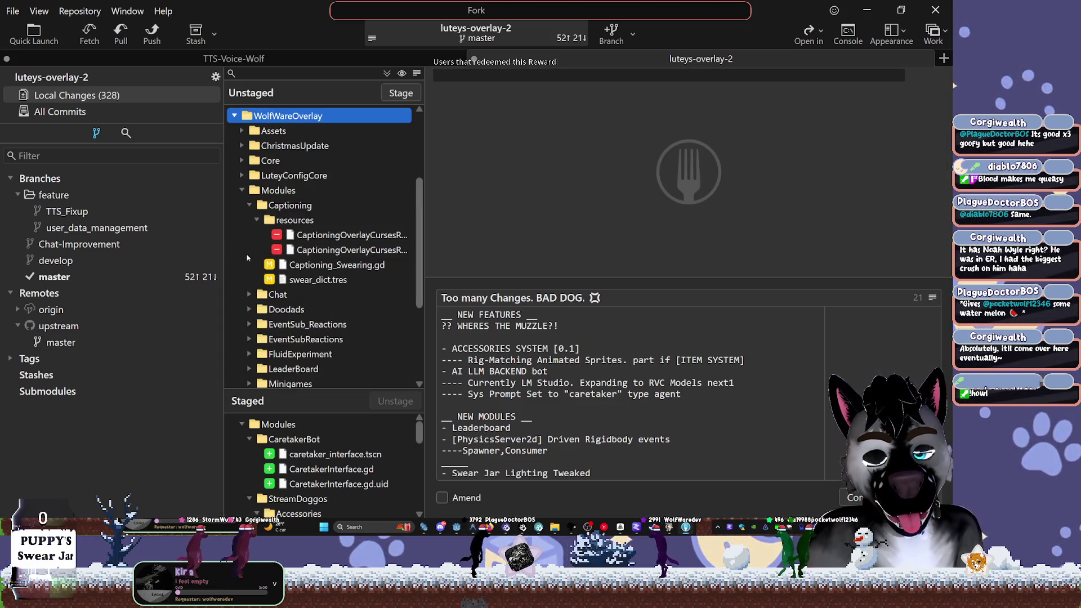
{"action": "scroll", "coordinate": [304, 276], "scroll_direction": "down", "scroll_amount": 3}
{"action": "left_click", "coordinate": [295, 265]}
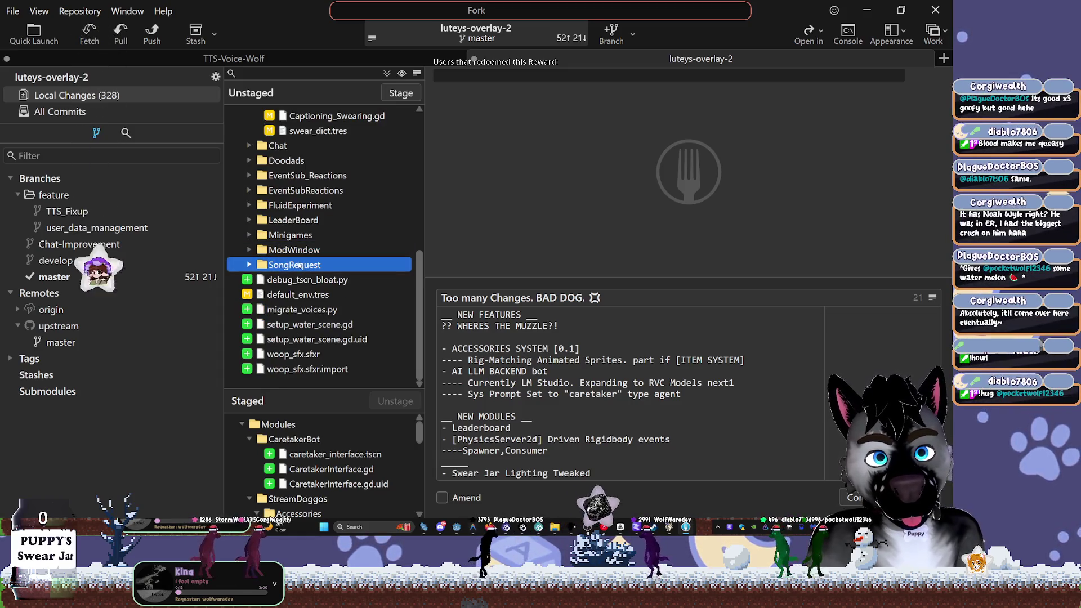
{"action": "key", "text": "Right"}
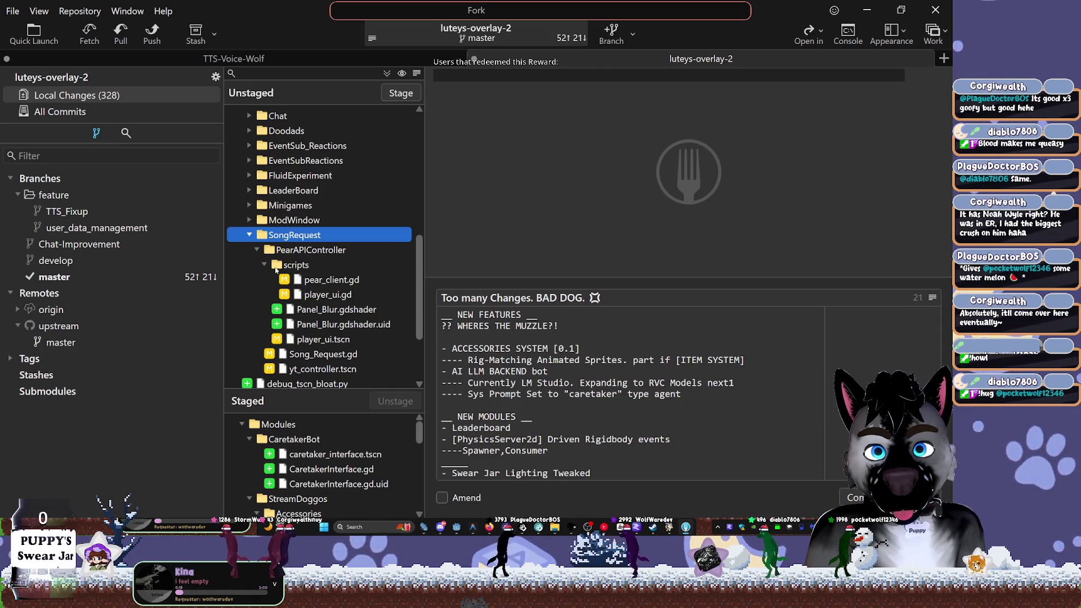
View the pear_client.gd diff and copy its INVIDIOUS_URL from line 16 for testing in Chrome
{"action": "scroll", "coordinate": [397, 272], "scroll_direction": "down", "scroll_amount": 2}
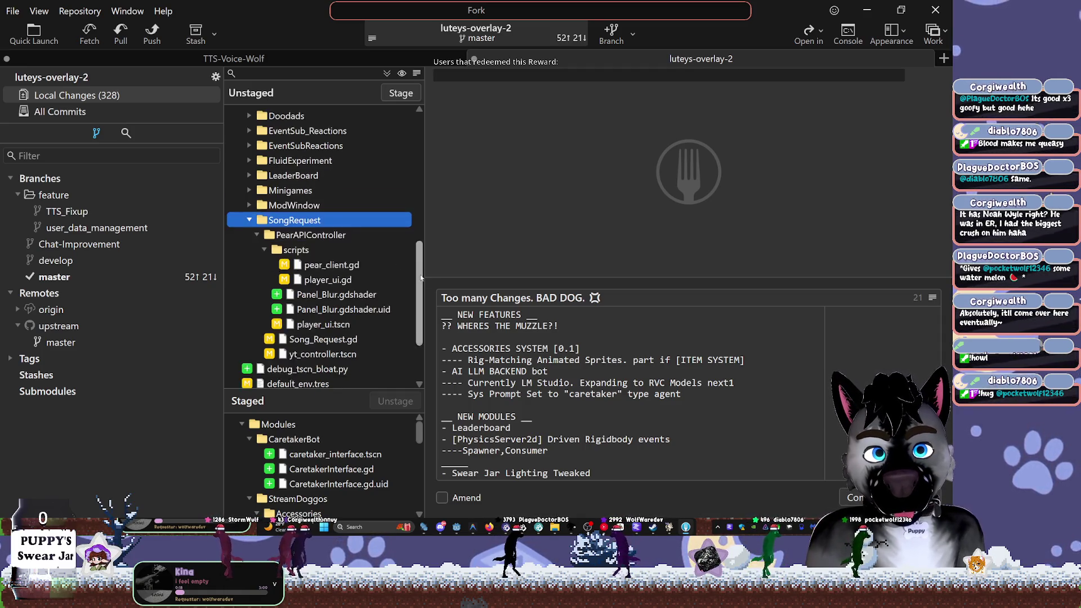
{"action": "left_click", "coordinate": [285, 177]}
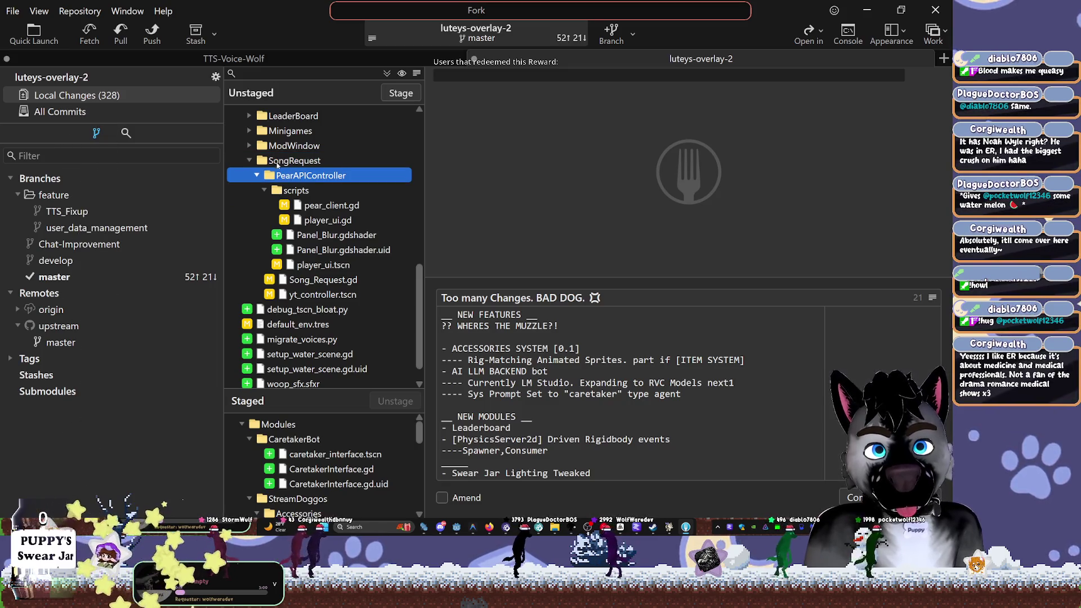
{"action": "key", "text": "Up"}
{"action": "left_click", "coordinate": [326, 205]}
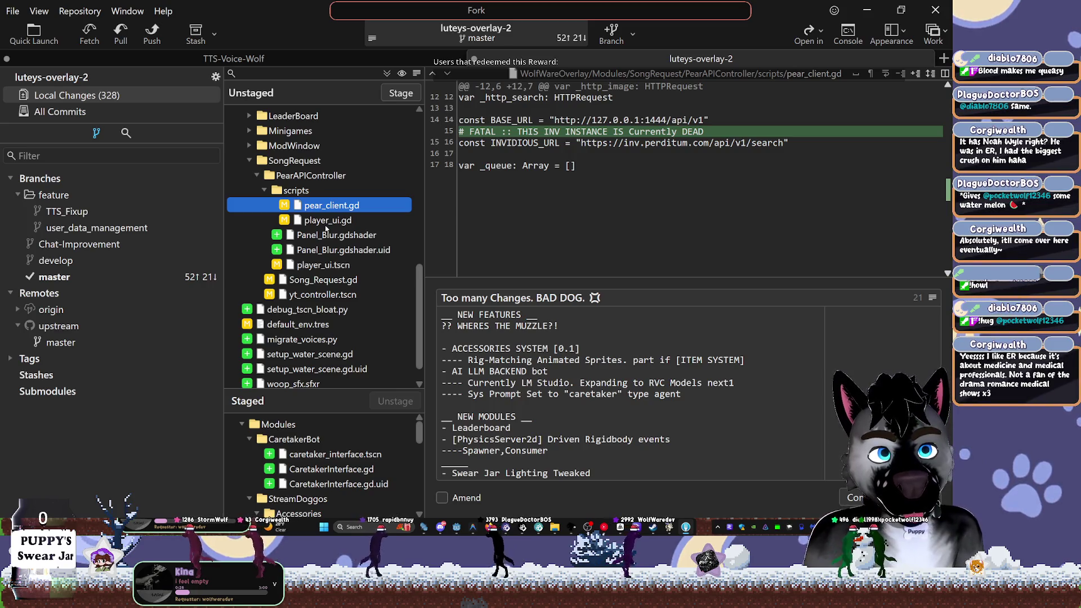
{"action": "left_click_drag", "start_coordinate": [580, 143], "coordinate": [782, 143]}
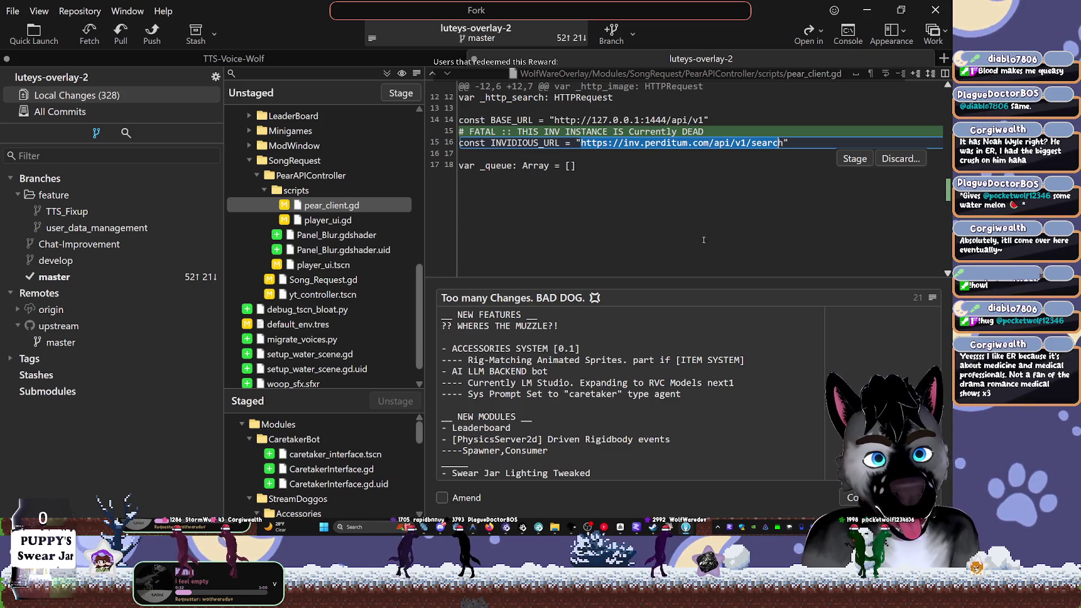
{"action": "key", "text": "alt+Tab"}
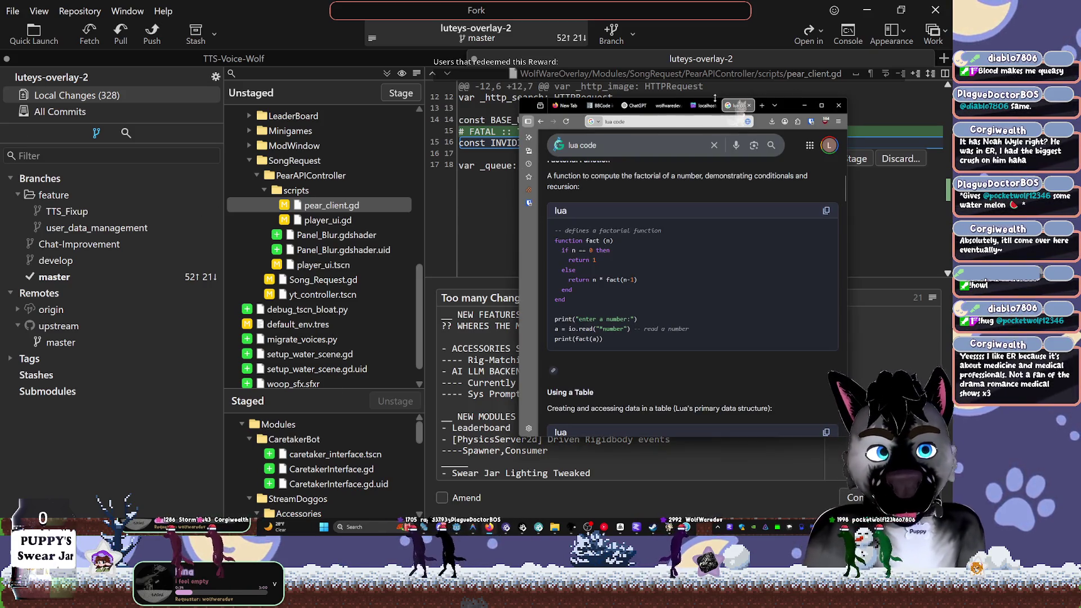
Load the copied Invidious URL in a new Chrome tab, see Error 403 Access Denied, return to Fork
{"action": "key", "text": "ctrl+t"}
{"action": "key", "text": "ctrl+v"}
{"action": "key", "text": "Return"}
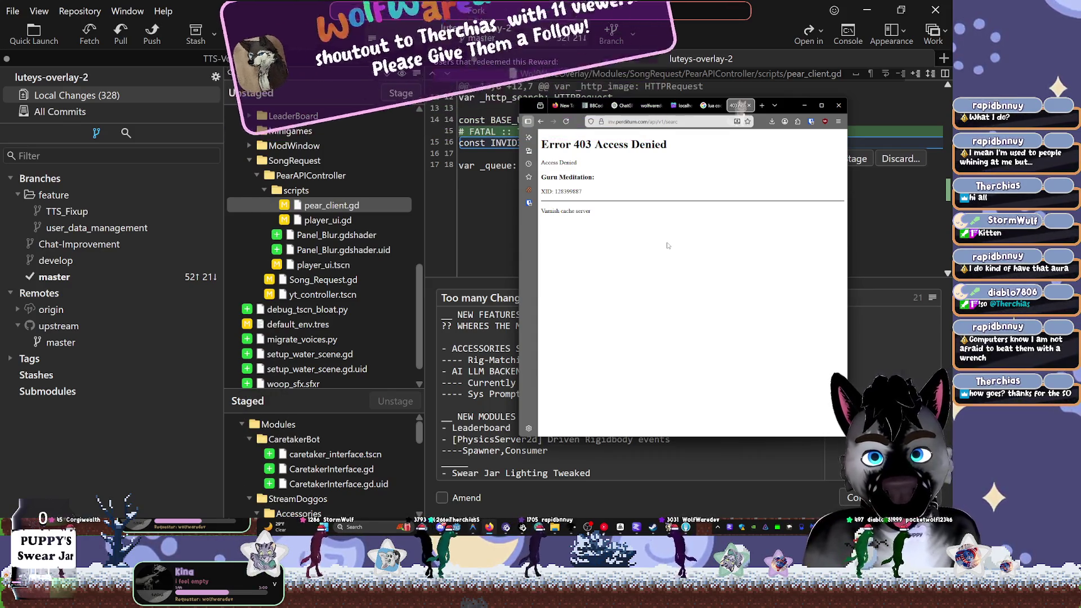
{"action": "key", "text": "alt+Tab"}
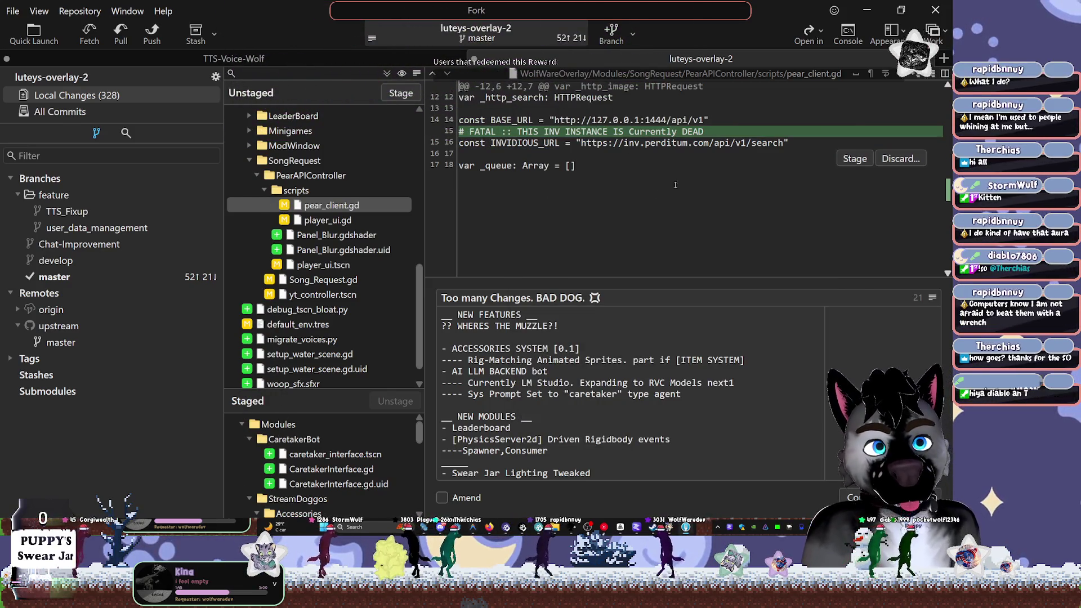
Stage the PearAPIController folder and the remaining SongRequest files
{"action": "left_click", "coordinate": [258, 176]}
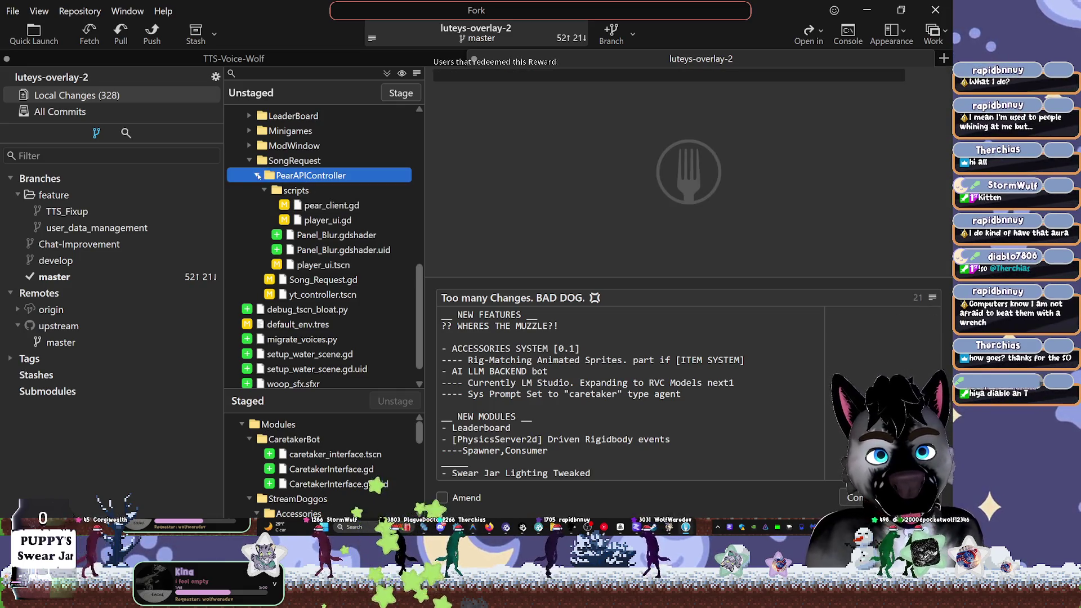
{"action": "left_click", "coordinate": [258, 176]}
{"action": "double_click", "coordinate": [299, 234]}
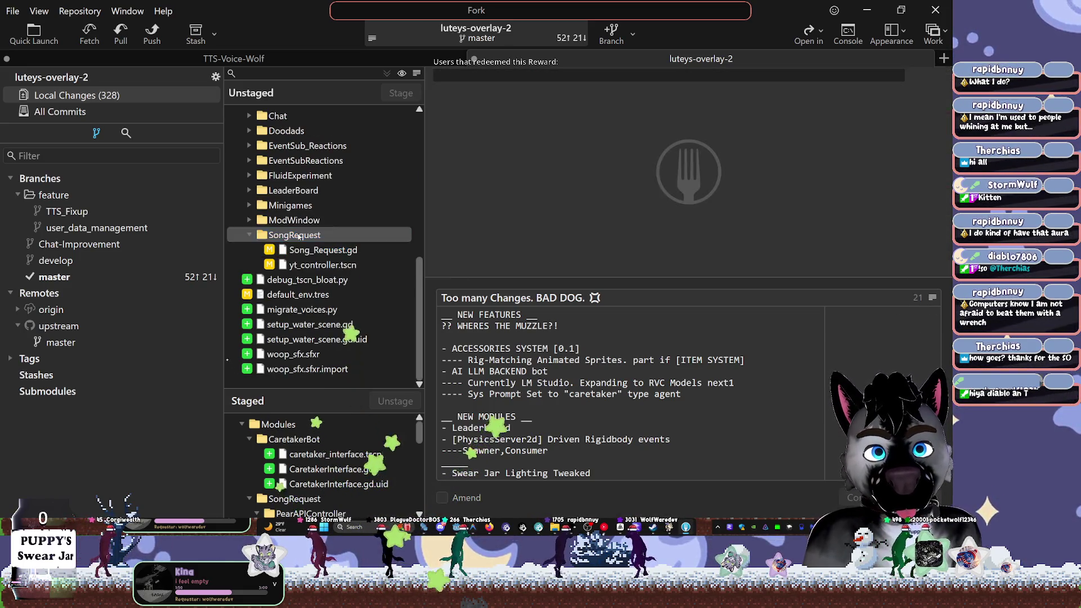
{"action": "left_click", "coordinate": [252, 262]}
Review the twitch_user_card.tscn diff, then bring up Godot's UserFollowedAlert scene
{"action": "left_click", "coordinate": [249, 261]}
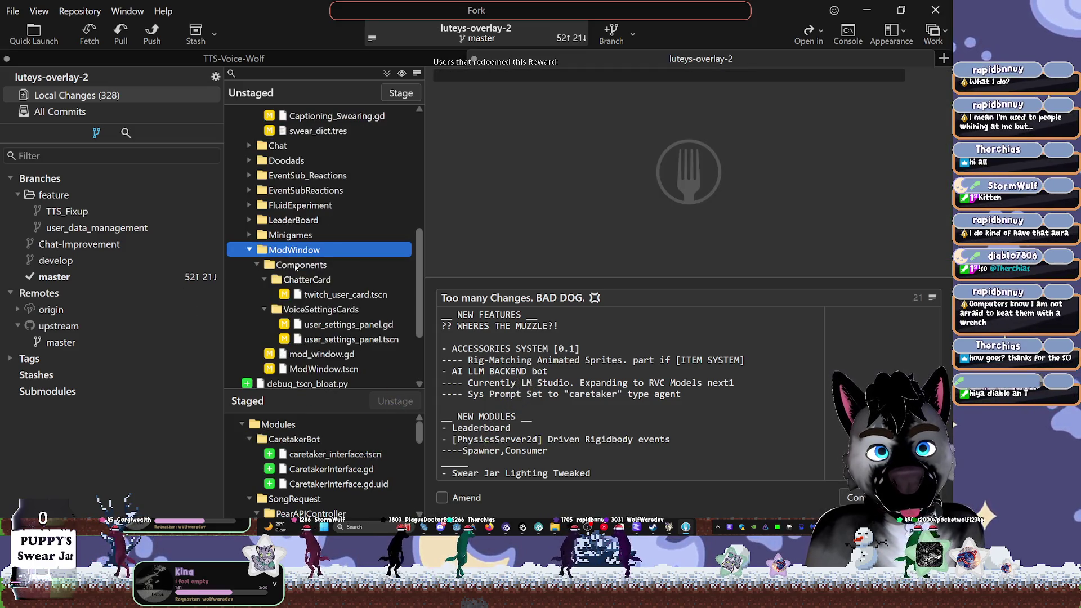
{"action": "left_click", "coordinate": [319, 294]}
{"action": "scroll", "coordinate": [319, 290], "scroll_direction": "down", "scroll_amount": 2}
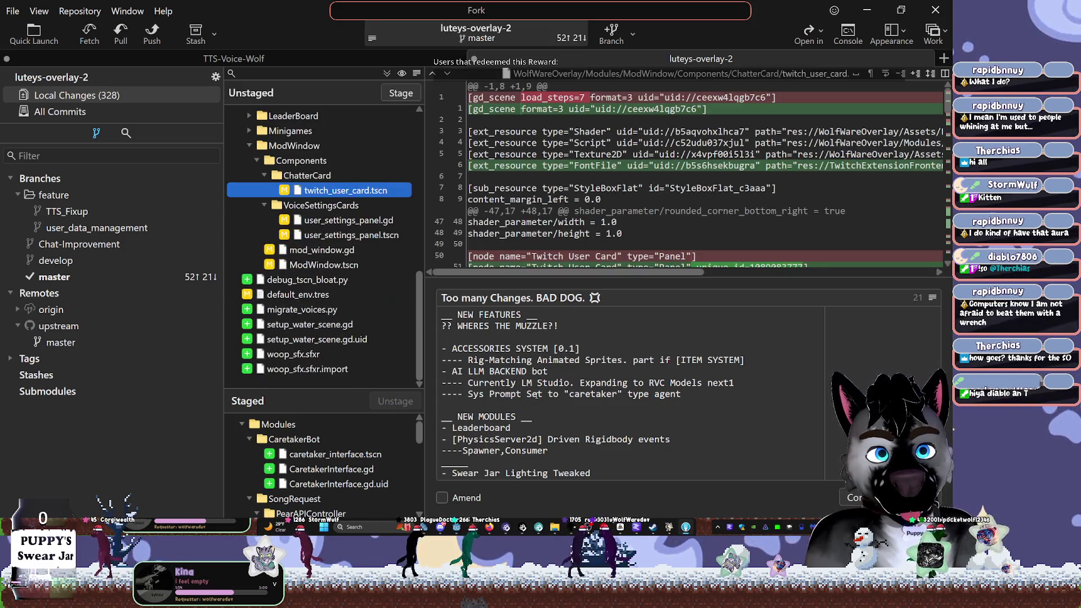
{"action": "scroll", "coordinate": [582, 414], "scroll_direction": "down", "scroll_amount": 1}
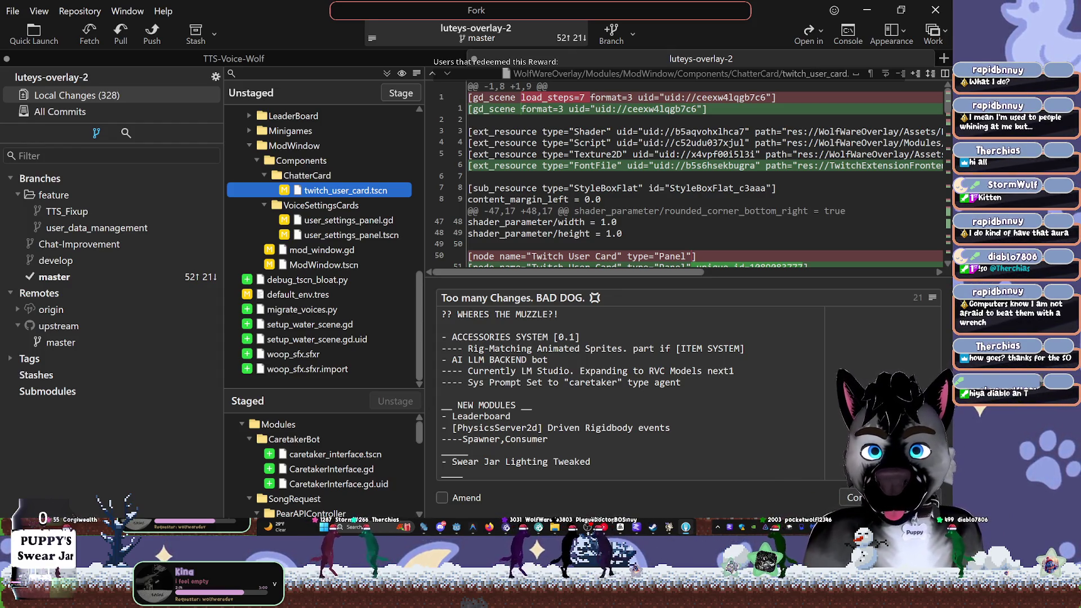
{"action": "left_click", "coordinate": [613, 188]}
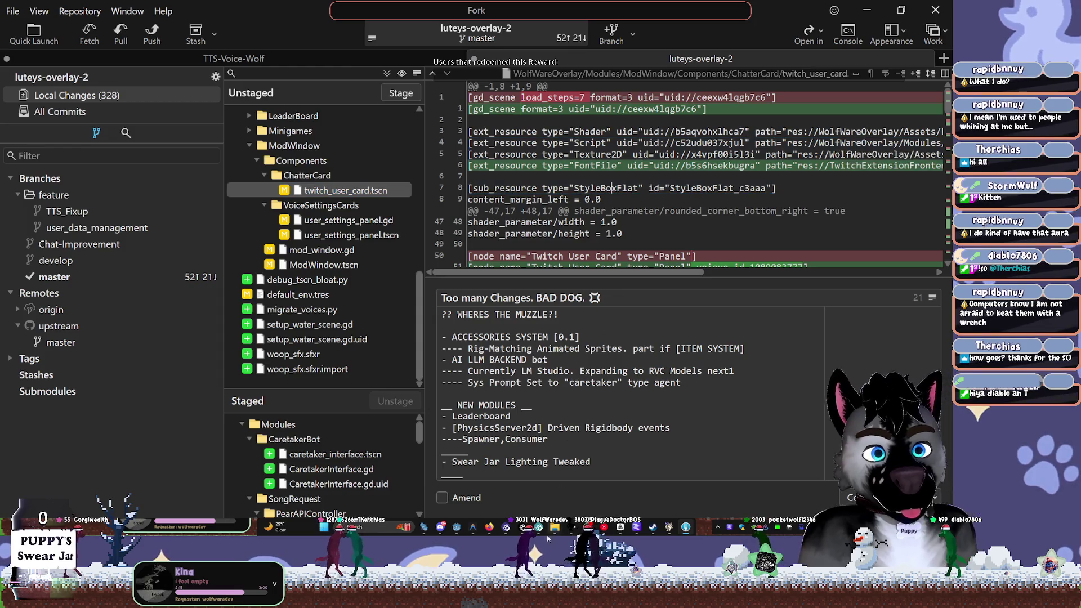
{"action": "left_click", "coordinate": [467, 525]}
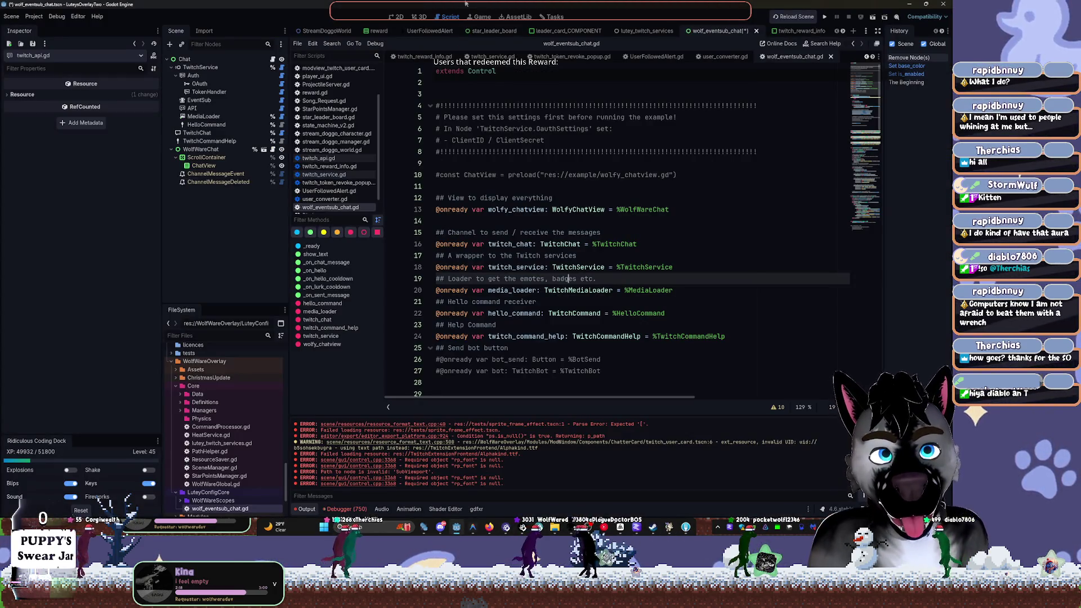
{"action": "left_click", "coordinate": [429, 31]}
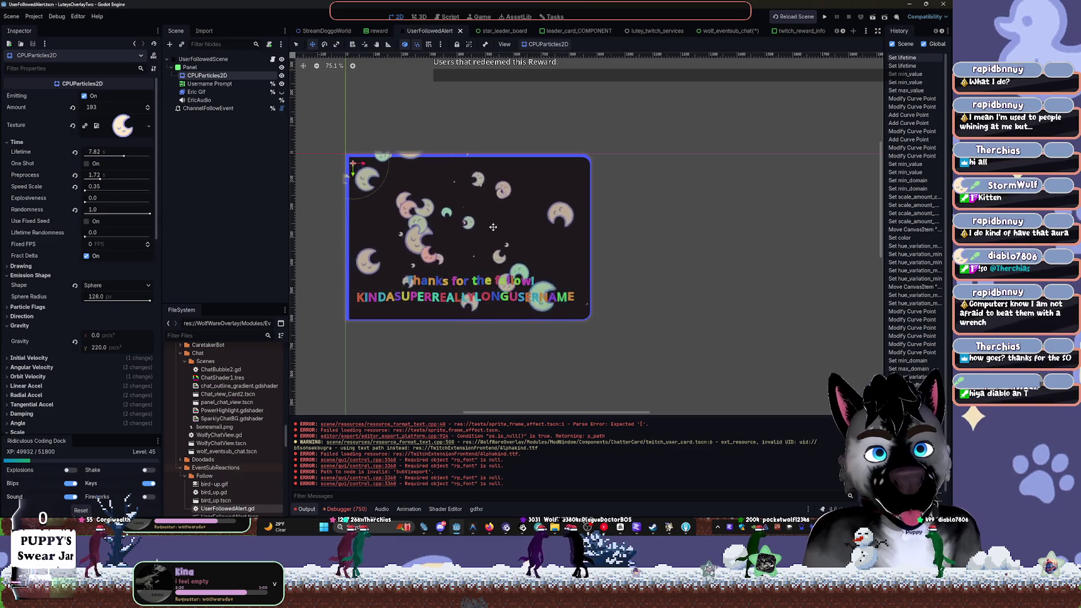